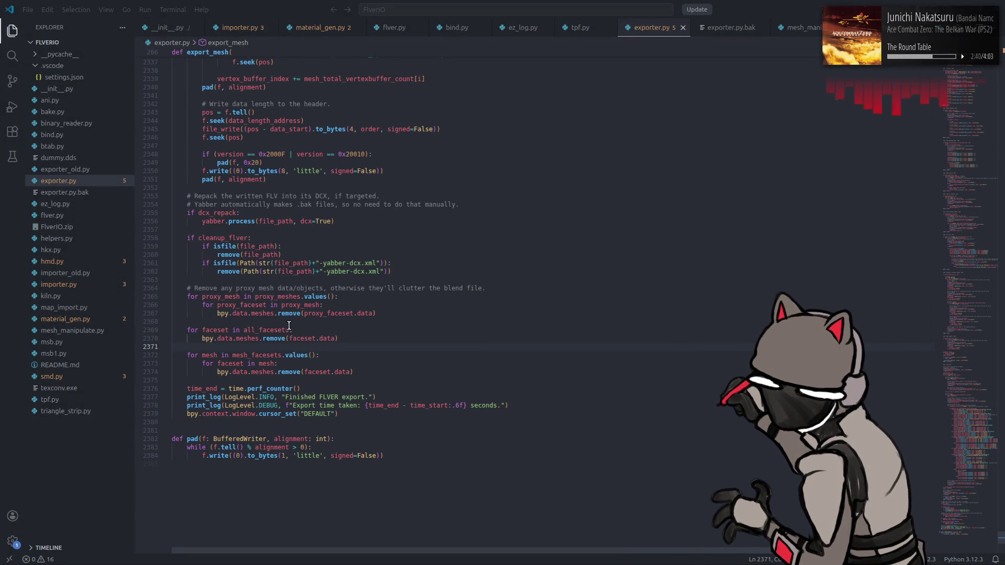
Step: Add a '# Remove duplicate mesh data.' comment above the mesh_facesets loop, save, and select it for reuse
{"action": "left_click", "coordinate": [277, 342]}
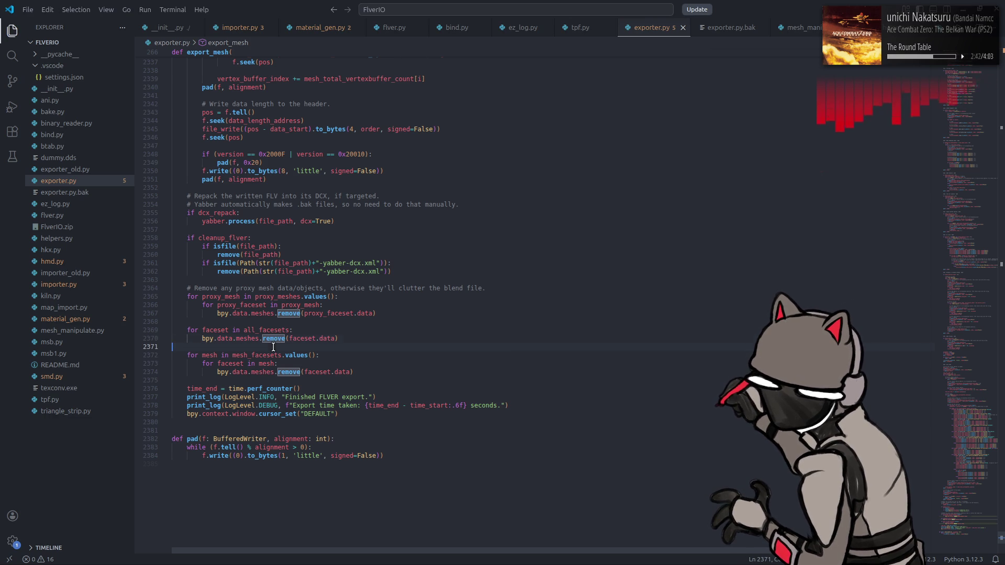
{"action": "left_click", "coordinate": [273, 346]}
{"action": "key", "text": "Return"}
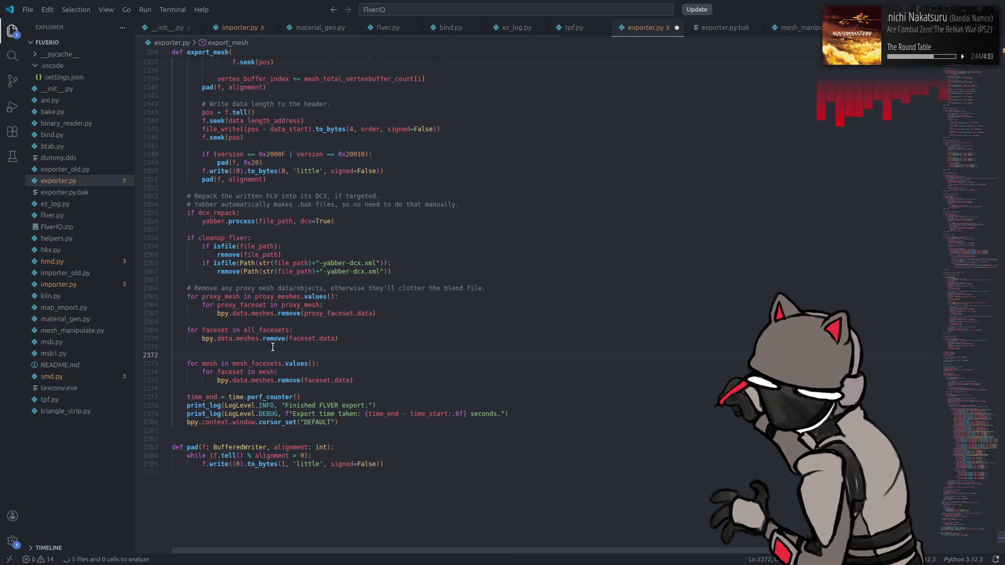
{"action": "type", "text": "# "}
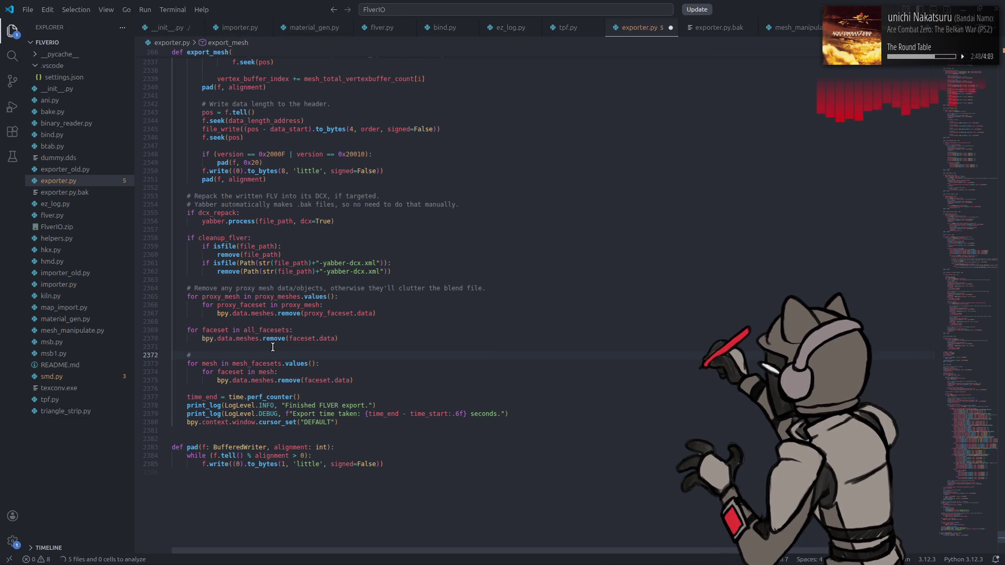
{"action": "type", "text": "Remove du"}
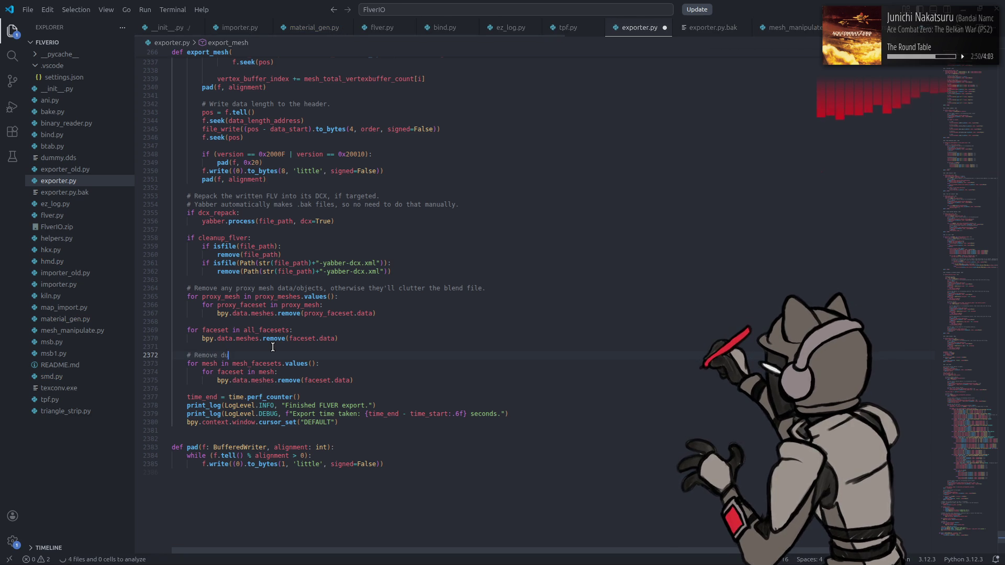
{"action": "type", "text": "plicate "}
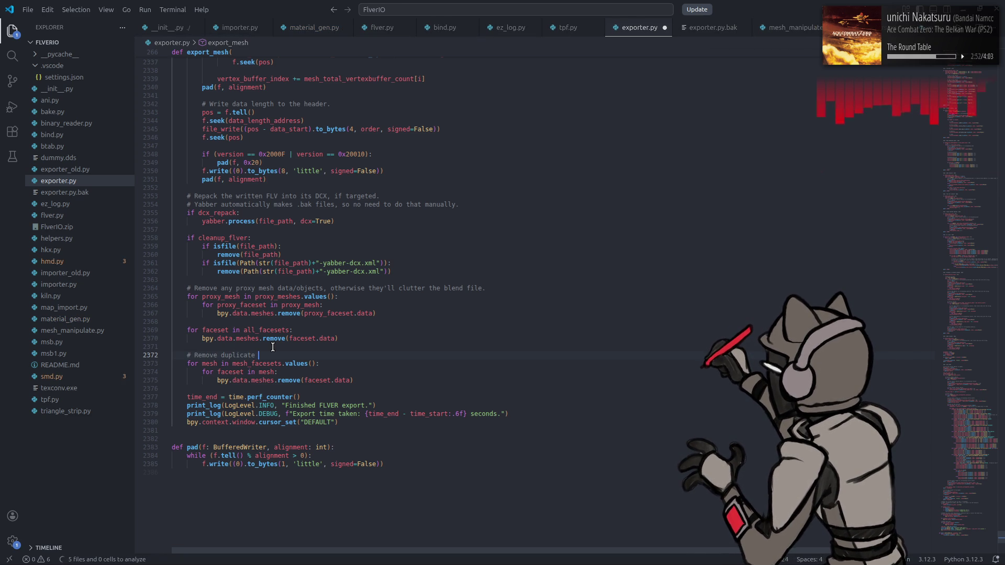
{"action": "type", "text": "mesh data."}
{"action": "key", "text": "ctrl+s"}
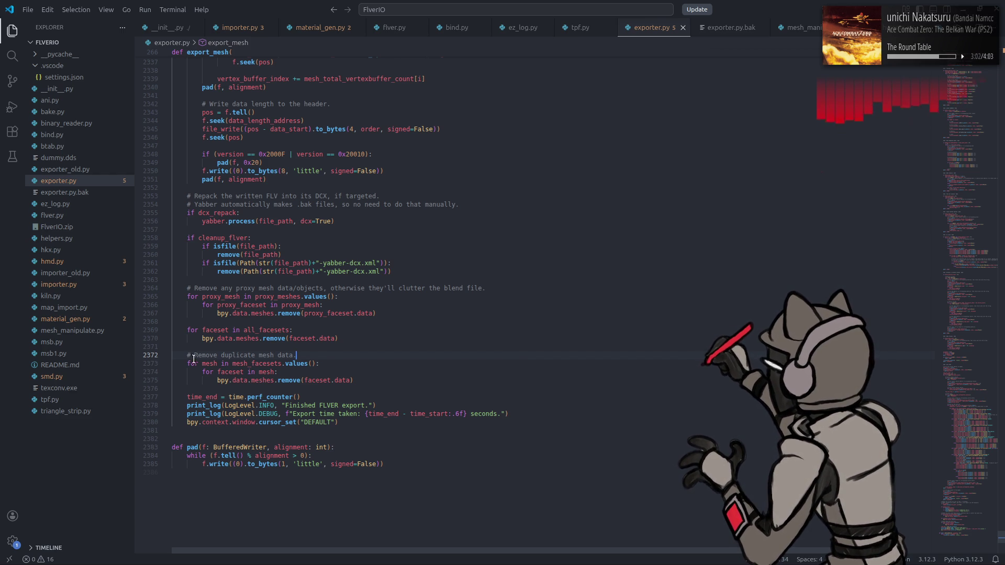
{"action": "left_click_drag", "start_coordinate": [186, 356], "coordinate": [332, 359]}
{"action": "key", "text": "ctrl+c"}
{"action": "left_click", "coordinate": [246, 322]}
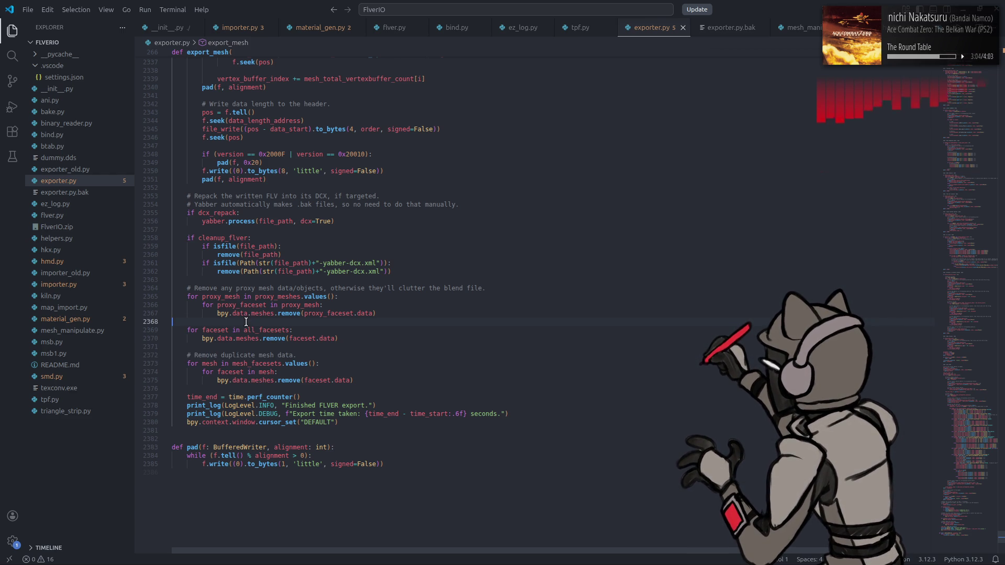
Step: Paste the comment above the all_facesets loop, reword it to 'redundant duplicate mesh data', and save
{"action": "key", "text": "Return"}
{"action": "key", "text": "ctrl+v"}
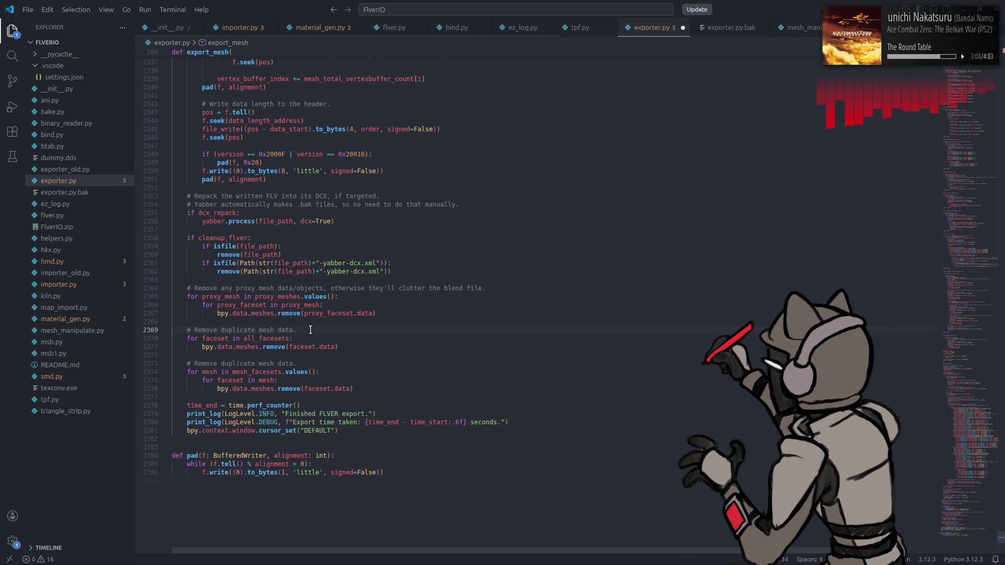
{"action": "double_click", "coordinate": [254, 331]}
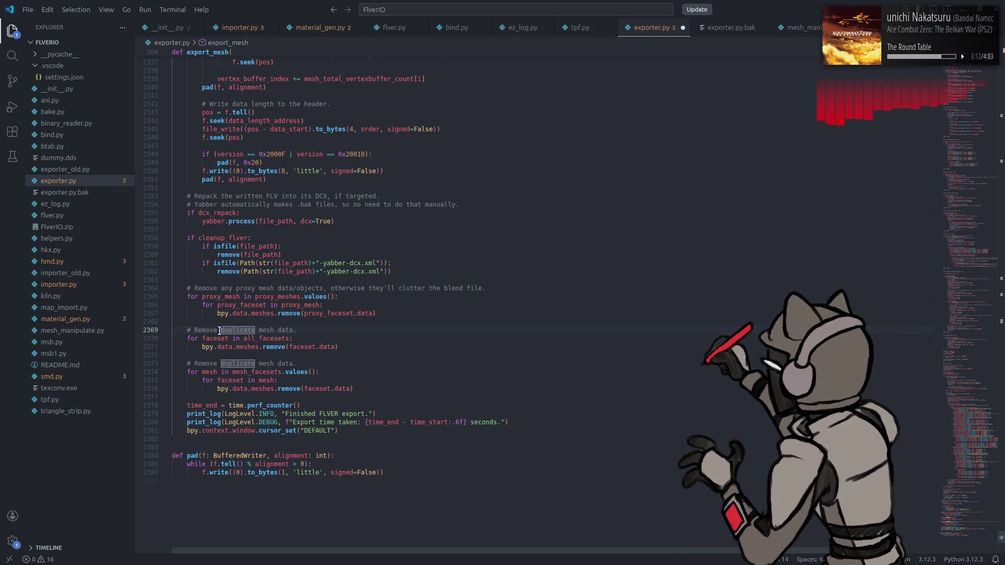
{"action": "key", "text": "Left"}
{"action": "type", "text": "redu"}
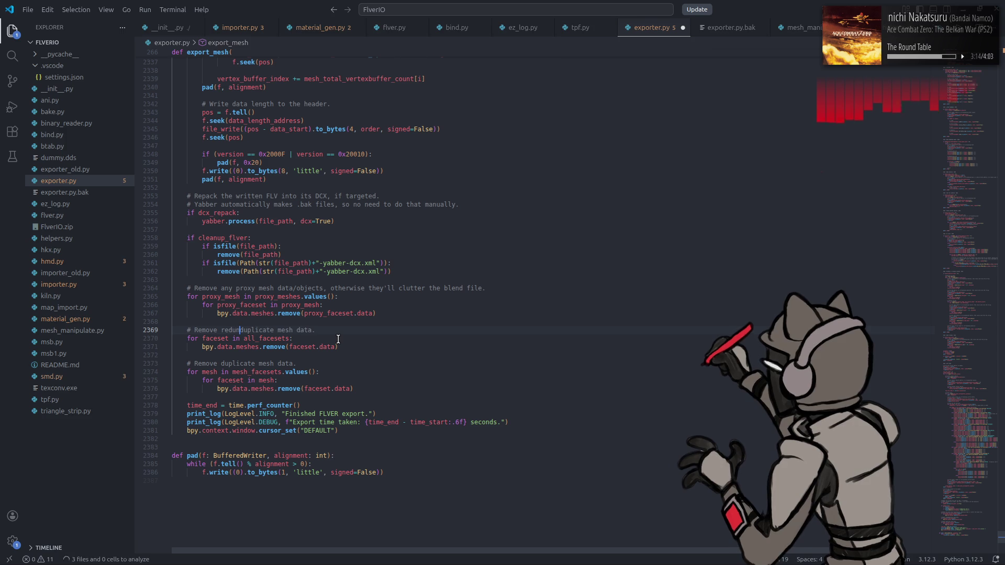
{"action": "type", "text": "ndant"}
{"action": "key", "text": "ctrl+s"}
Step: Add '# TODO: Remove this now that meshes are always duplicated.' below it and save
{"action": "left_click", "coordinate": [354, 330]}
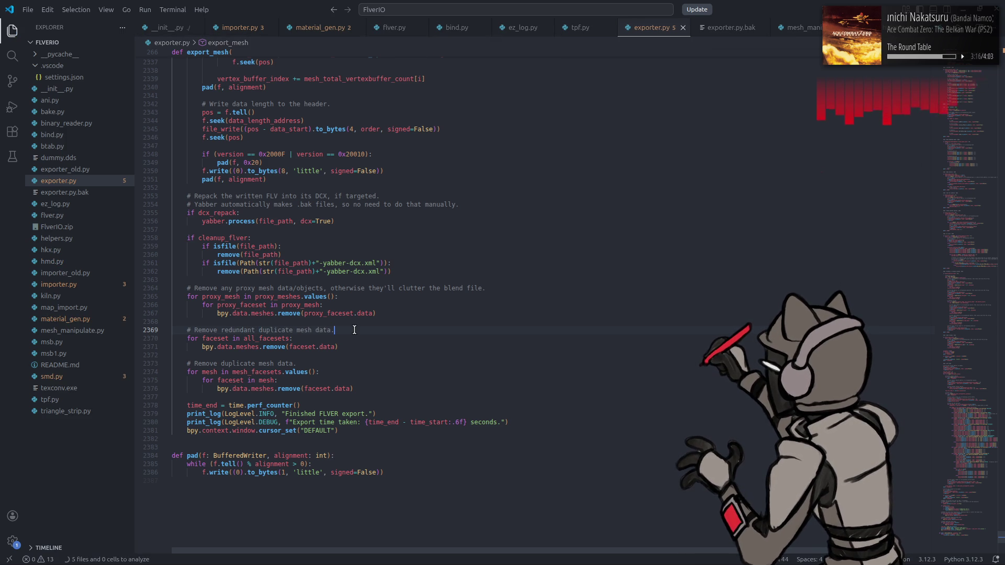
{"action": "key", "text": "Return"}
{"action": "type", "text": "# TODO: "}
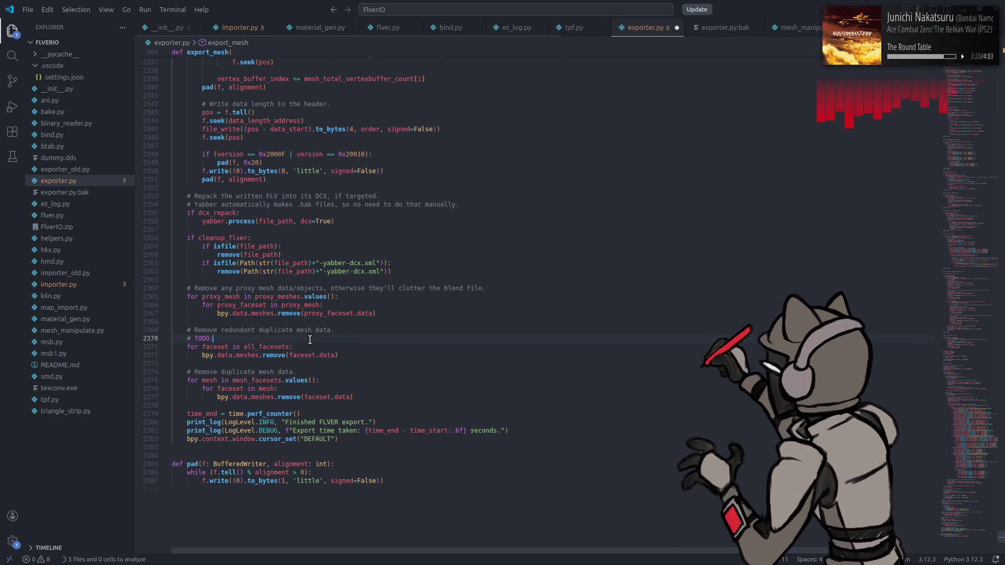
{"action": "type", "text": "Remove t"}
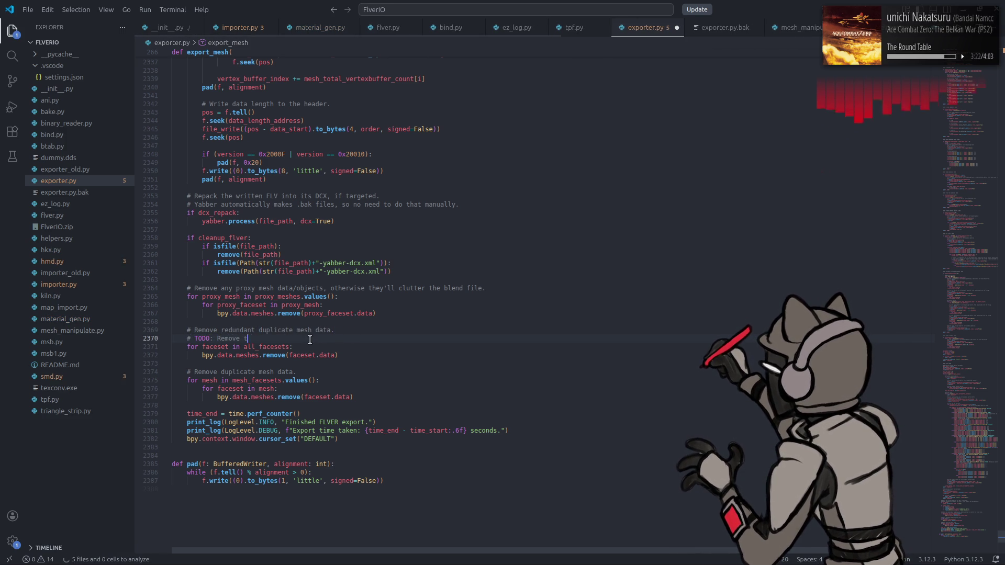
{"action": "type", "text": "his now that "}
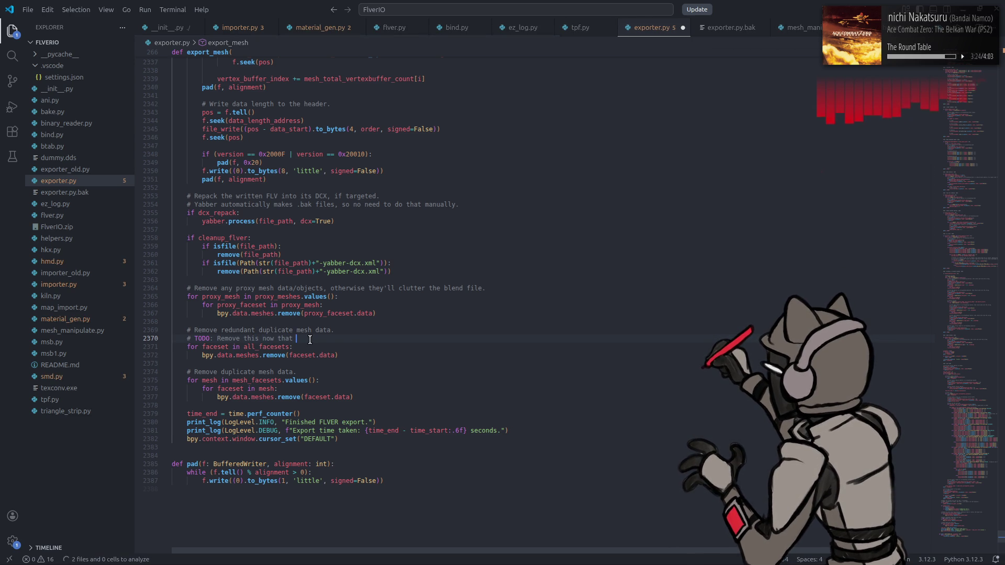
{"action": "type", "text": "meshes"}
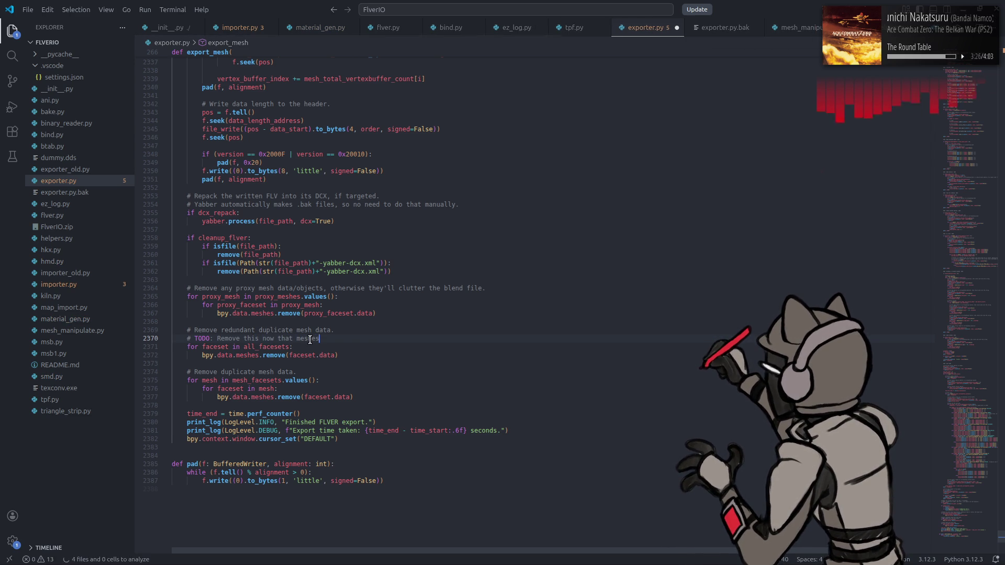
{"action": "type", "text": " are a"}
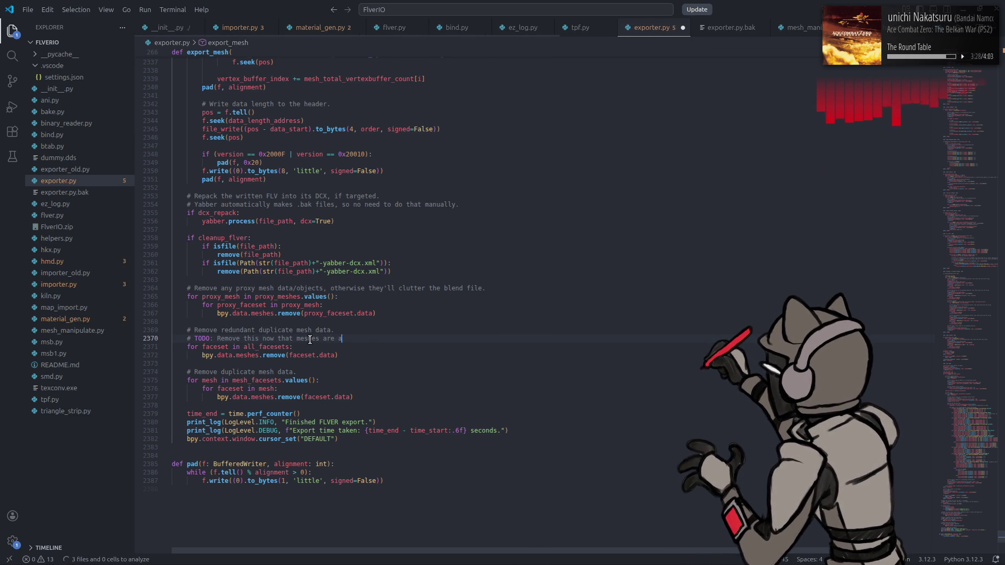
{"action": "type", "text": "lways duplic"}
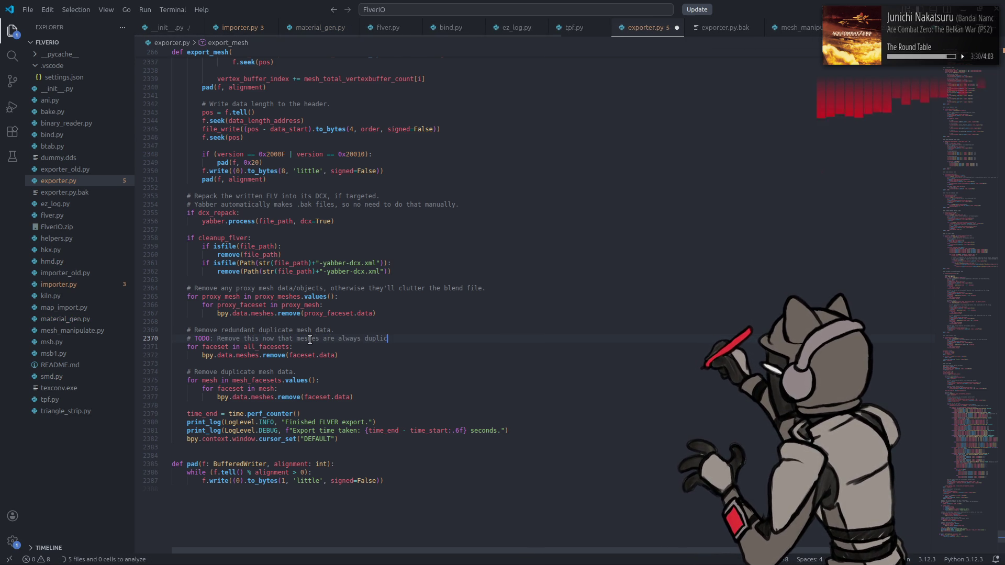
{"action": "type", "text": "ated."}
{"action": "key", "text": "ctrl+s"}
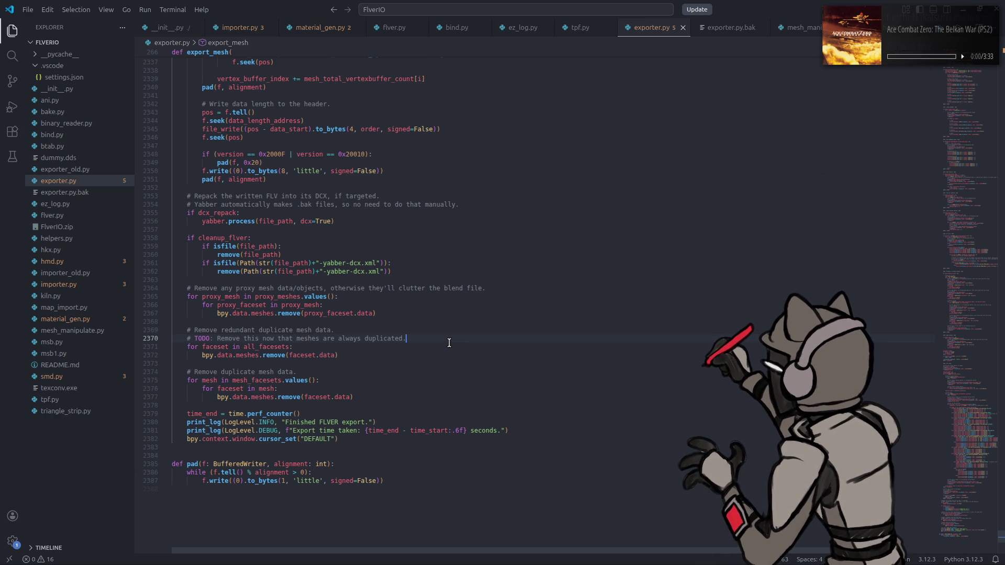
{"action": "key", "text": "Down"}
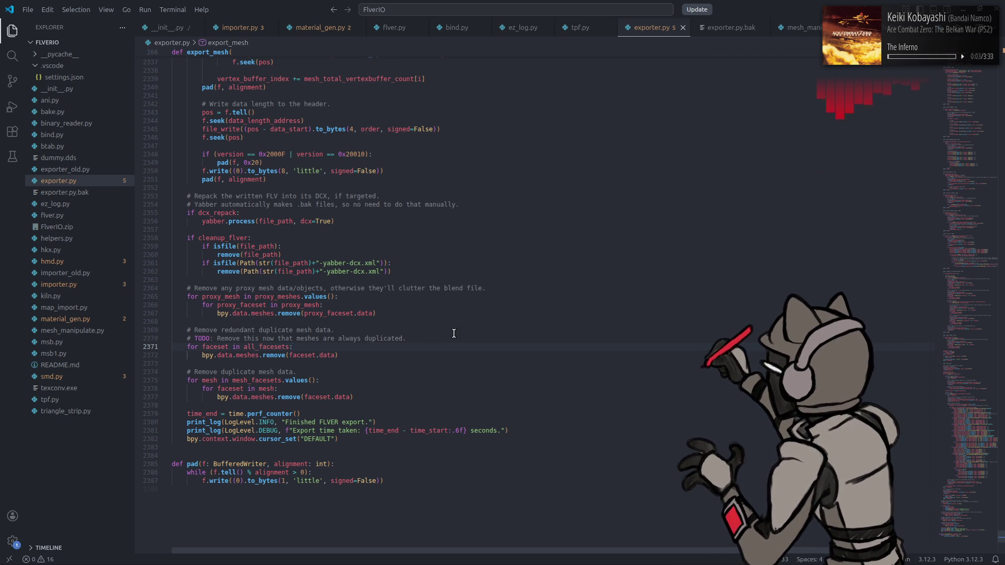
Step: Highlight mesh_facesets occurrences and scroll up to the faceset duplication code
{"action": "mouse_move", "coordinate": [421, 564]}
{"action": "mouse_move", "coordinate": [335, 560]}
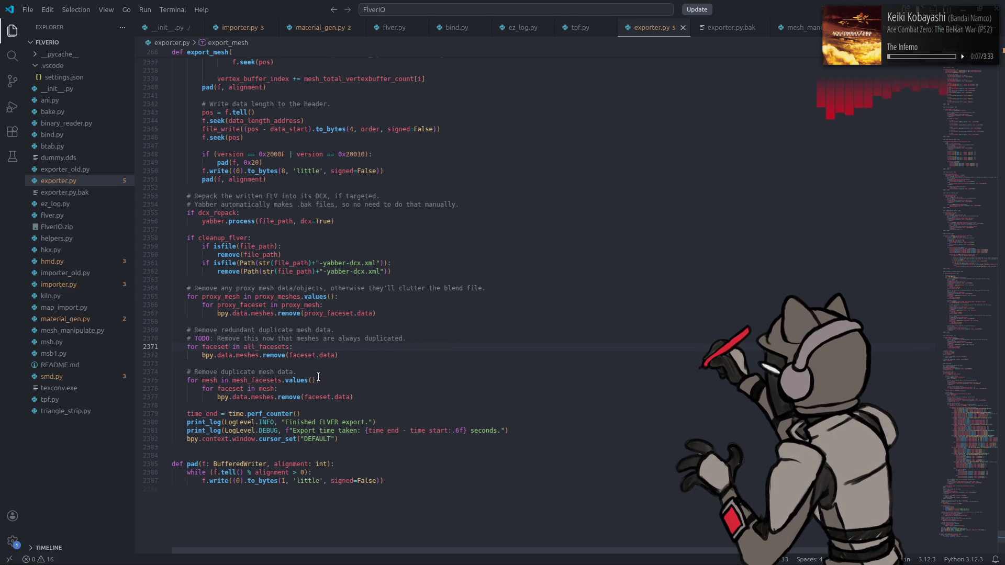
{"action": "left_click", "coordinate": [268, 381]}
{"action": "double_click", "coordinate": [268, 381]}
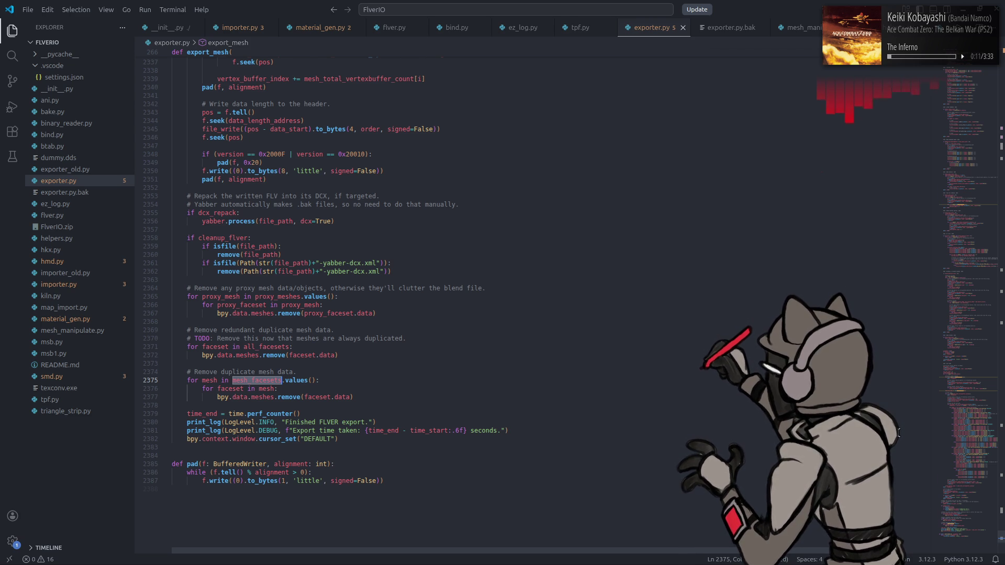
{"action": "left_click_drag", "start_coordinate": [942, 508], "coordinate": [919, 161]}
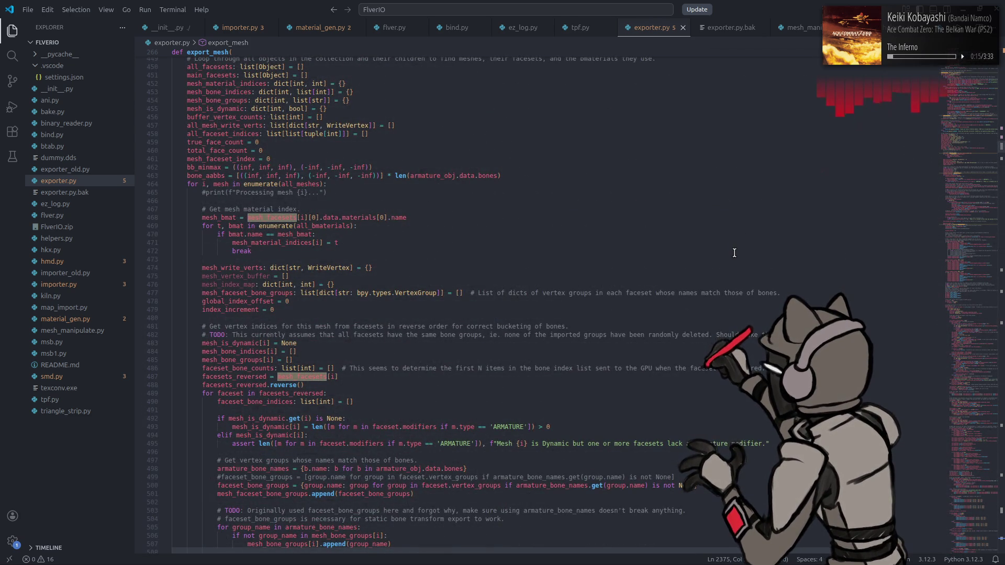
{"action": "scroll", "coordinate": [734, 253], "scroll_direction": "up", "scroll_amount": 10}
{"action": "scroll", "coordinate": [735, 253], "scroll_direction": "up", "scroll_amount": 8}
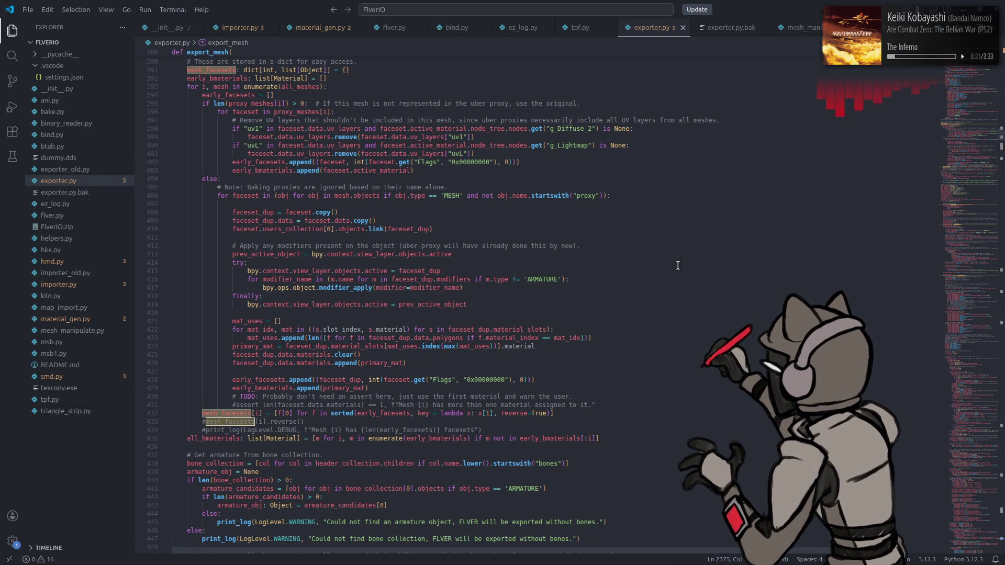
Step: Select the 'Copy mesh data so the original isn't affected…' comment for use above faceset_dup = faceset.copy()
{"action": "left_click", "coordinate": [306, 205]}
{"action": "key", "text": "Return"}
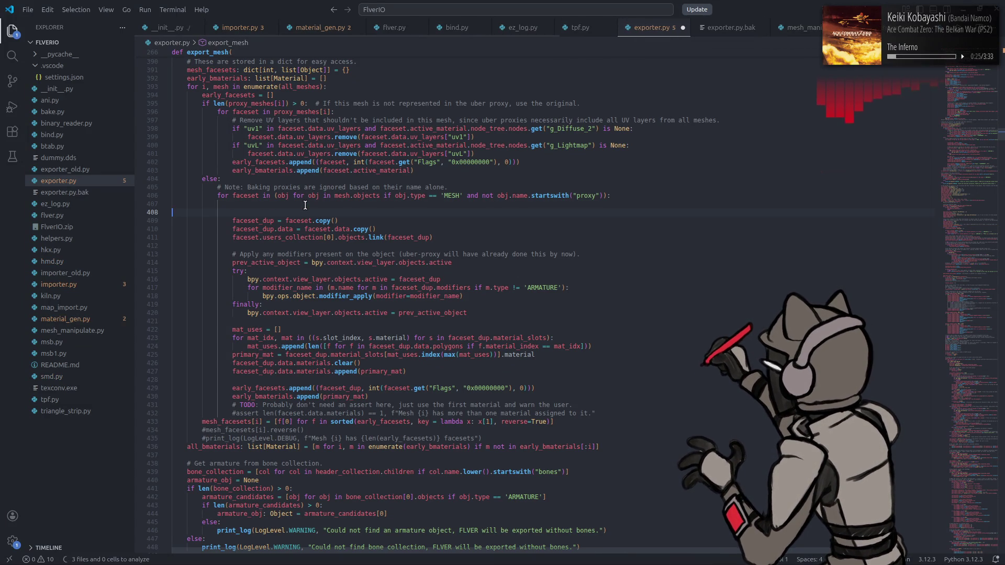
{"action": "key", "text": "ctrl+z"}
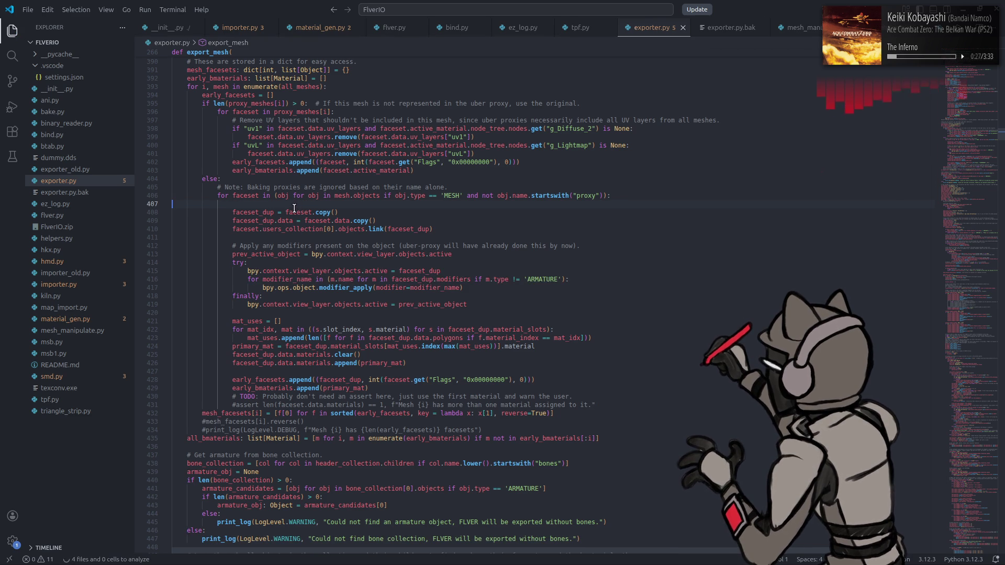
{"action": "double_click", "coordinate": [324, 213]}
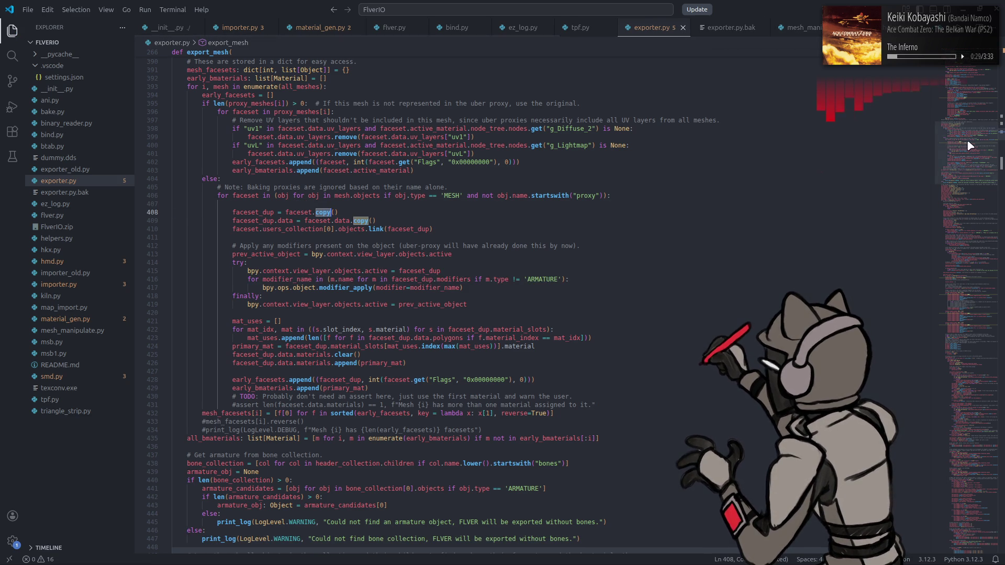
{"action": "left_click", "coordinate": [968, 164]}
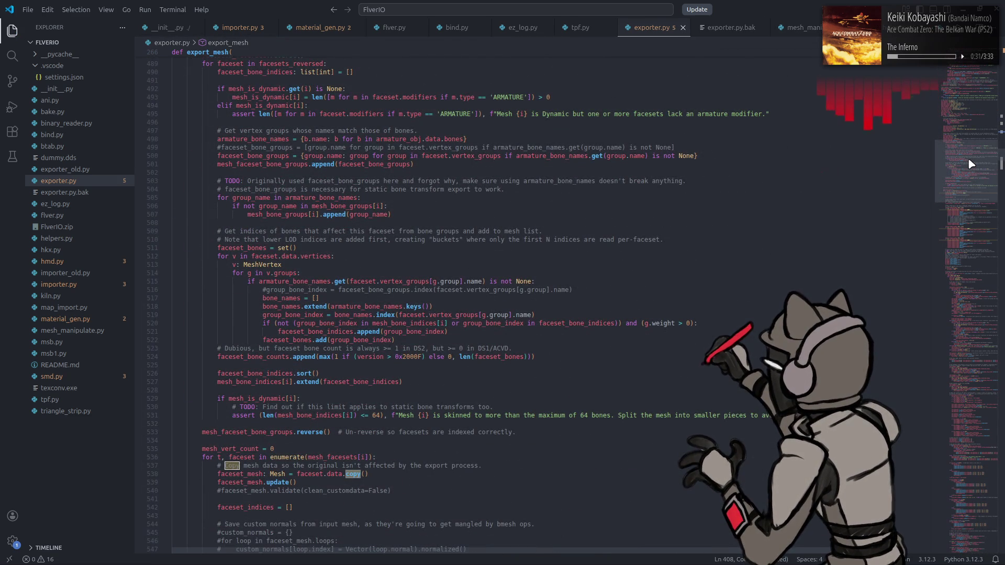
{"action": "left_click_drag", "start_coordinate": [482, 466], "coordinate": [217, 466]}
{"action": "key", "text": "ctrl+z"}
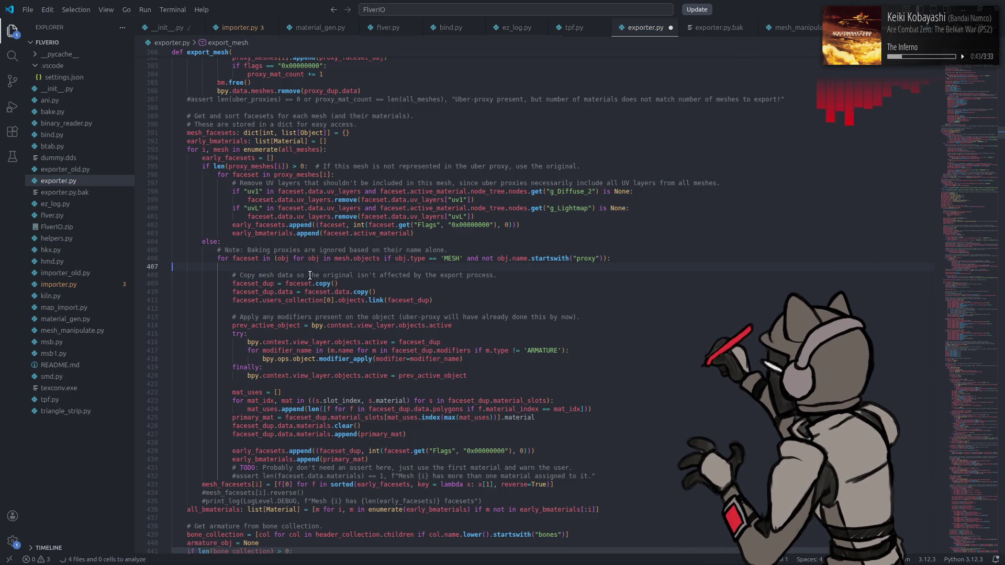
Step: Reword the pasted comment to 'Duplicate mesh so the original isn't affected…' and save
{"action": "left_click", "coordinate": [285, 275]}
{"action": "double_click", "coordinate": [286, 275]}
{"action": "key", "text": "BackSpace"}
{"action": "key", "text": "BackSpace"}
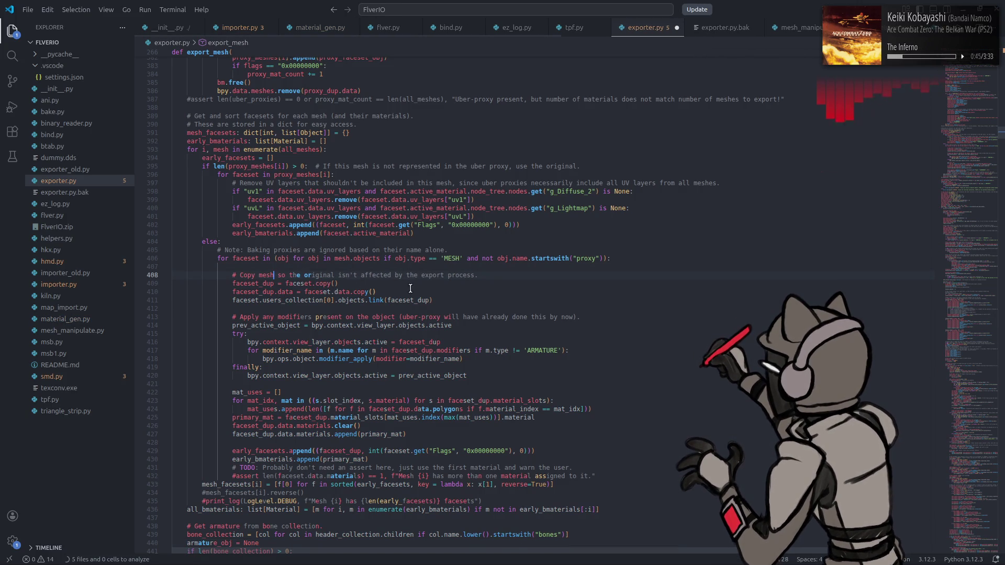
{"action": "double_click", "coordinate": [247, 274]}
{"action": "type", "text": "Dup"}
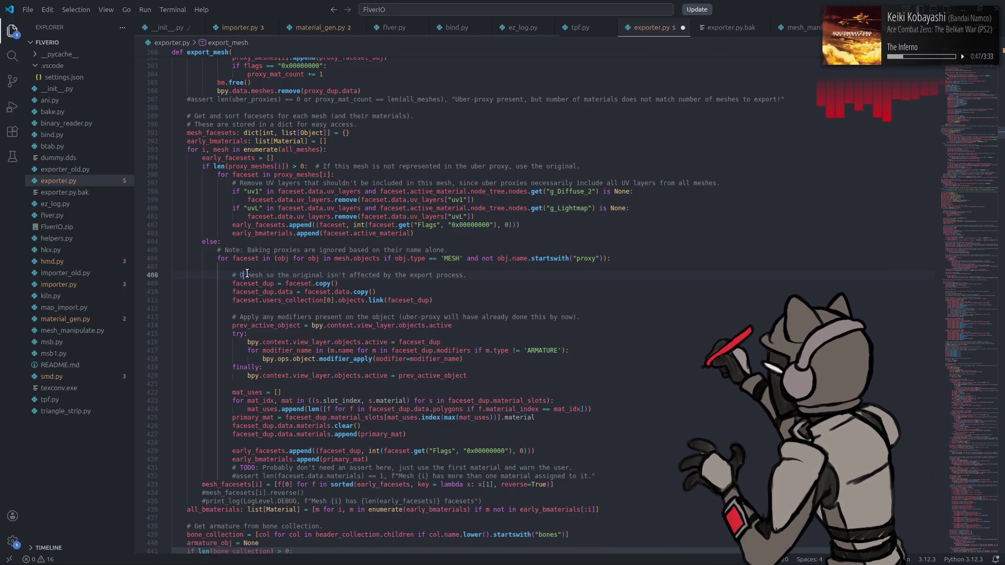
{"action": "type", "text": "licate"}
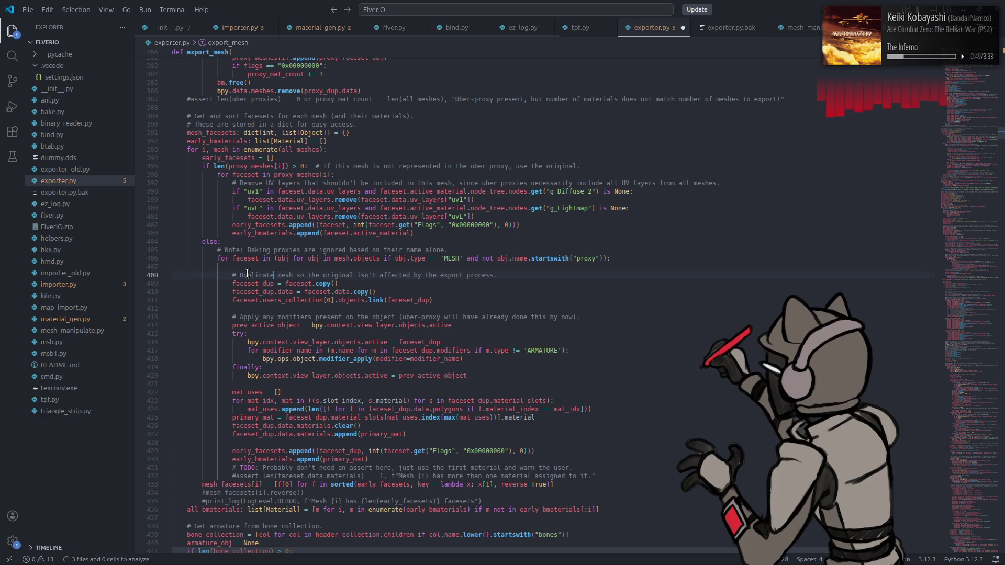
{"action": "key", "text": "ctrl+s"}
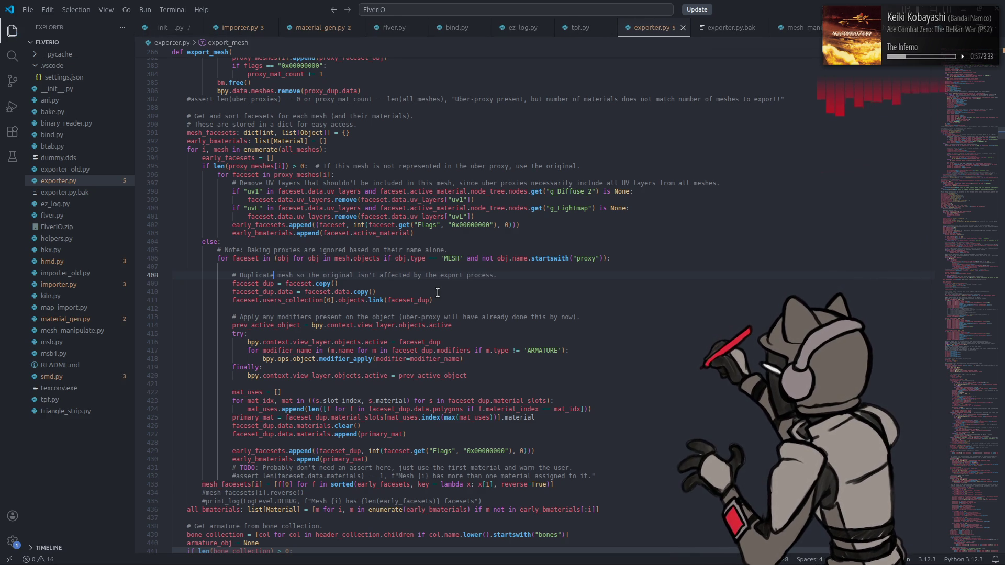
Step: Insert 'non-armature' before 'modifiers' in the Apply modifiers comment and save
{"action": "mouse_move", "coordinate": [432, 300]}
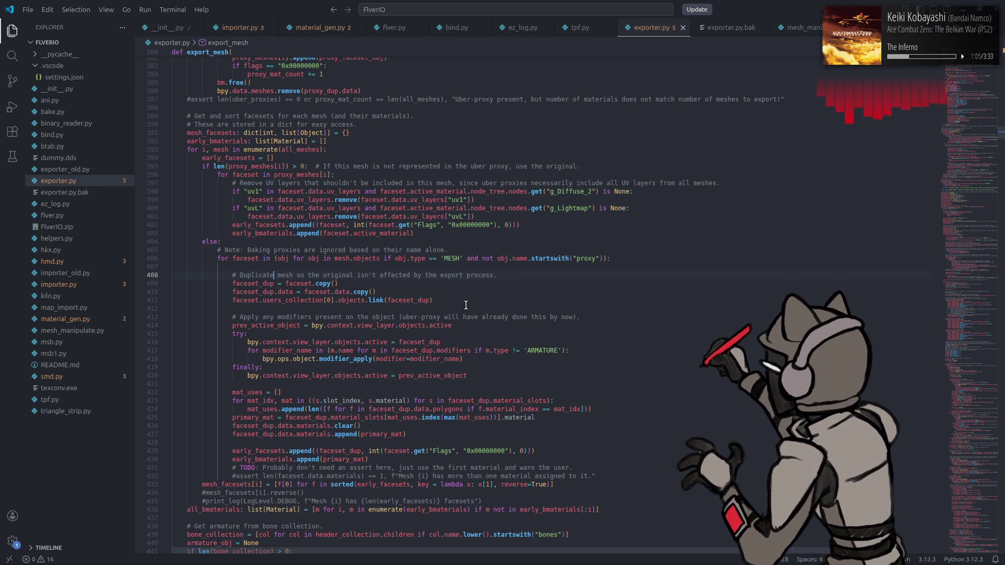
{"action": "double_click", "coordinate": [283, 319]}
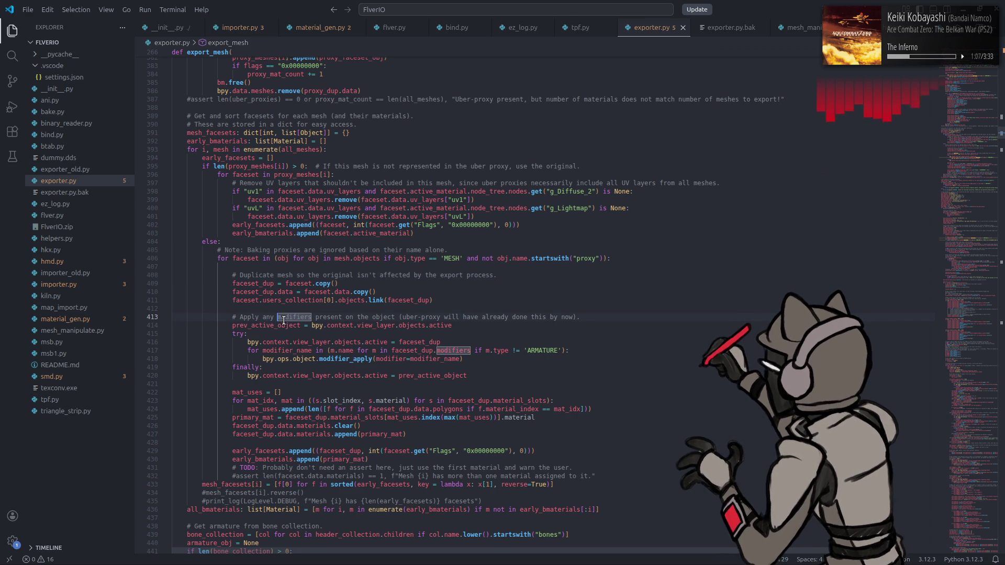
{"action": "key", "text": "Left"}
{"action": "type", "text": "non-armat"}
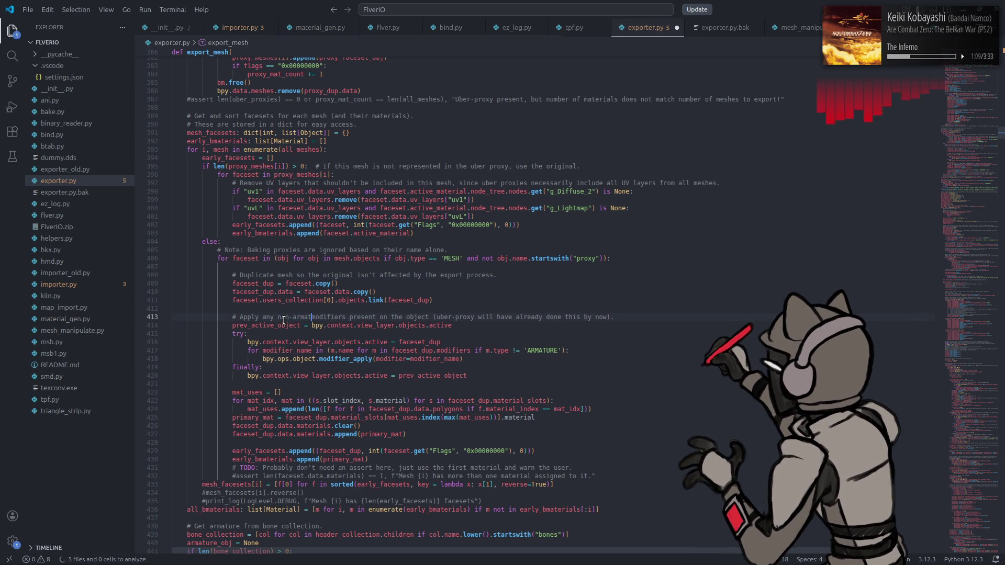
{"action": "type", "text": "ure"}
{"action": "key", "text": "ctrl+s"}
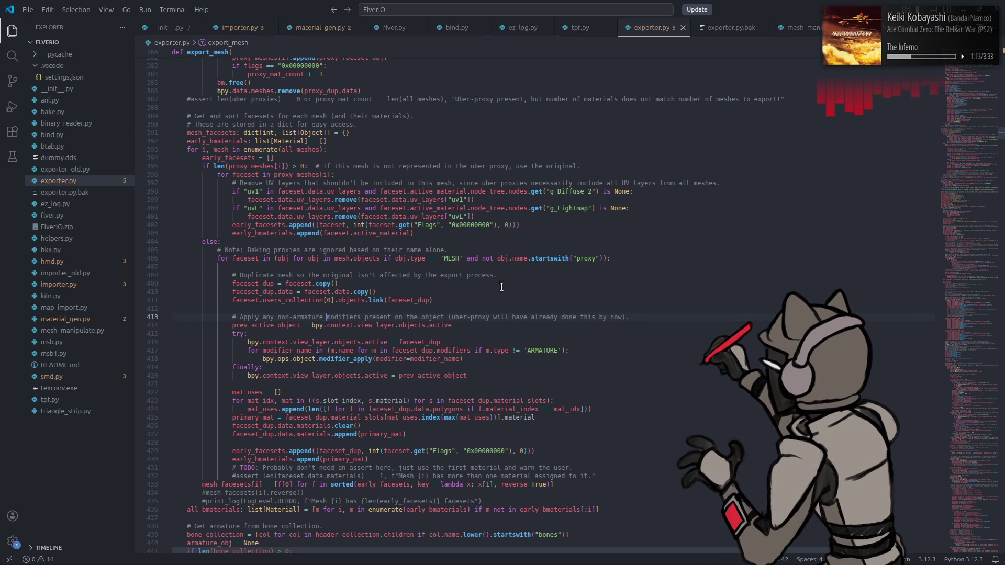
{"action": "key", "text": "super"}
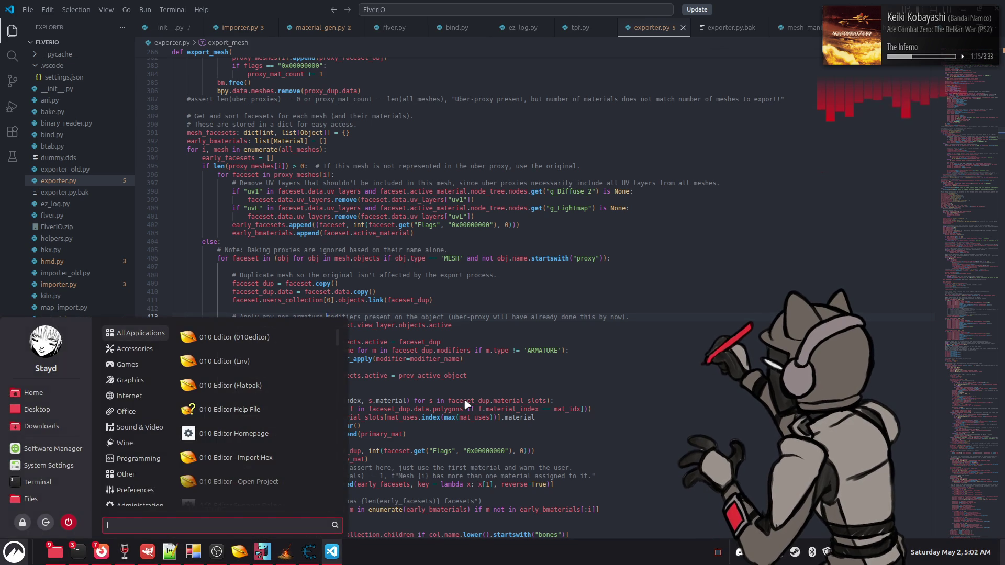
Step: Launch Blender via the 'bl' search and open m10_29 new.blend from recent files
{"action": "type", "text": "bl"}
{"action": "left_click", "coordinate": [322, 347]}
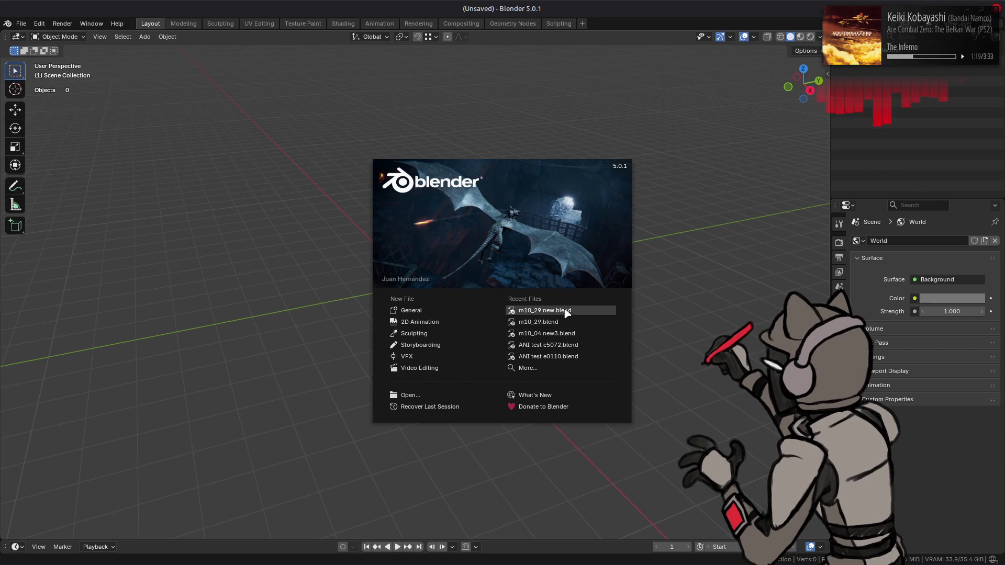
{"action": "left_click", "coordinate": [564, 310]}
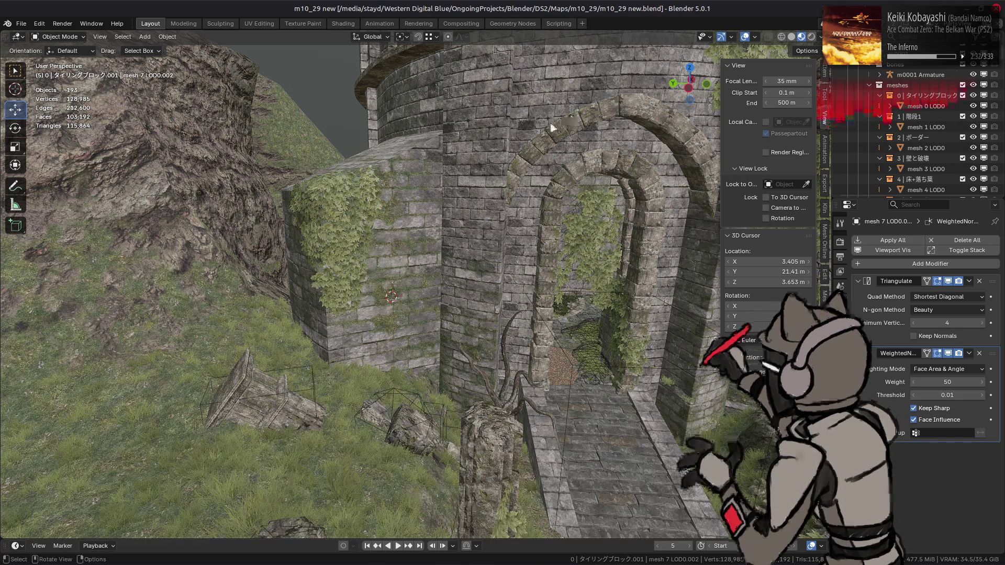
Step: Make the m0007 collection active and show its collection properties and exporter settings
{"action": "scroll", "coordinate": [550, 128], "scroll_direction": "up", "scroll_amount": 5}
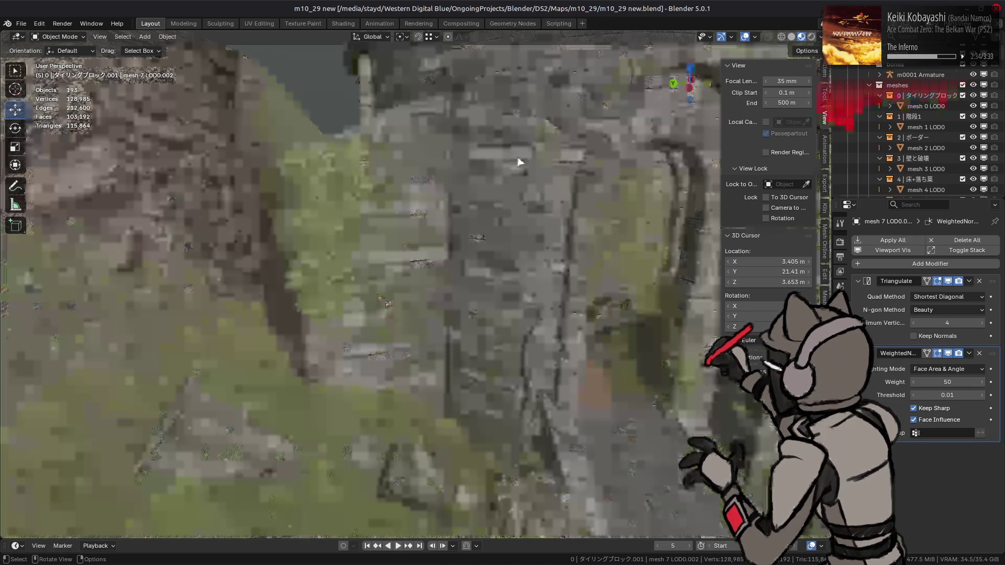
{"action": "scroll", "coordinate": [491, 196], "scroll_direction": "down", "scroll_amount": 3}
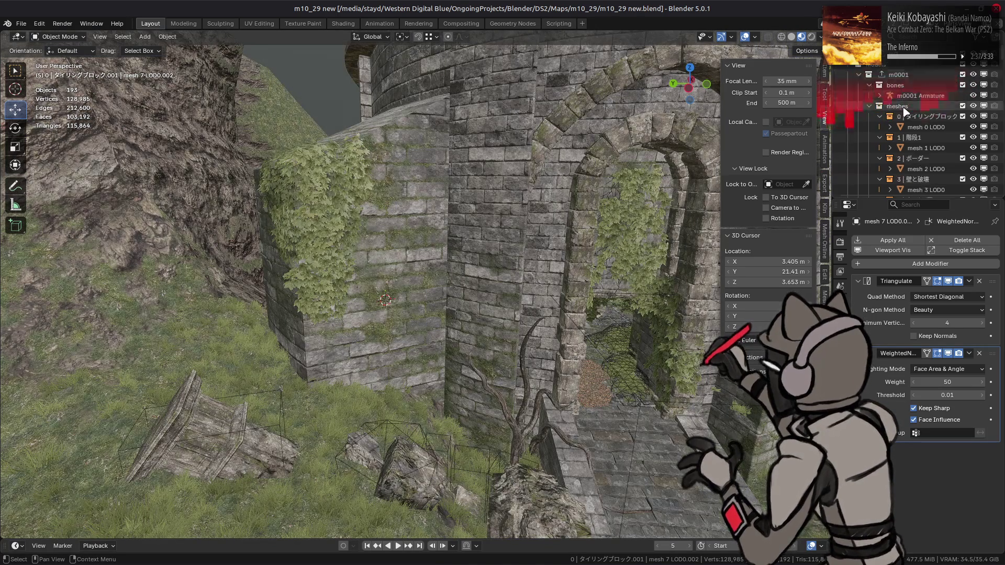
{"action": "scroll", "coordinate": [921, 105], "scroll_direction": "up", "scroll_amount": 2}
{"action": "left_click", "coordinate": [899, 81]}
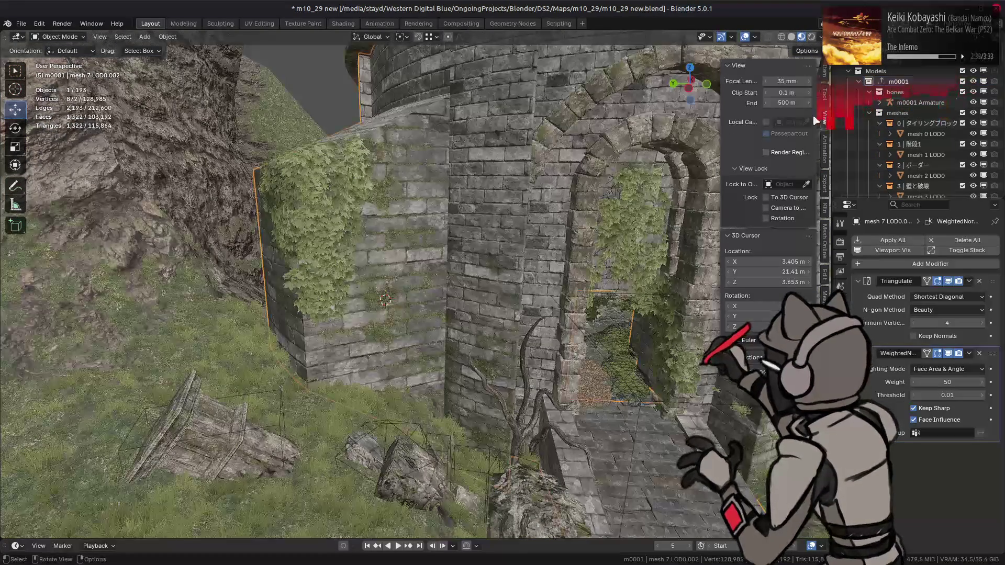
{"action": "scroll", "coordinate": [874, 106], "scroll_direction": "down", "scroll_amount": 10}
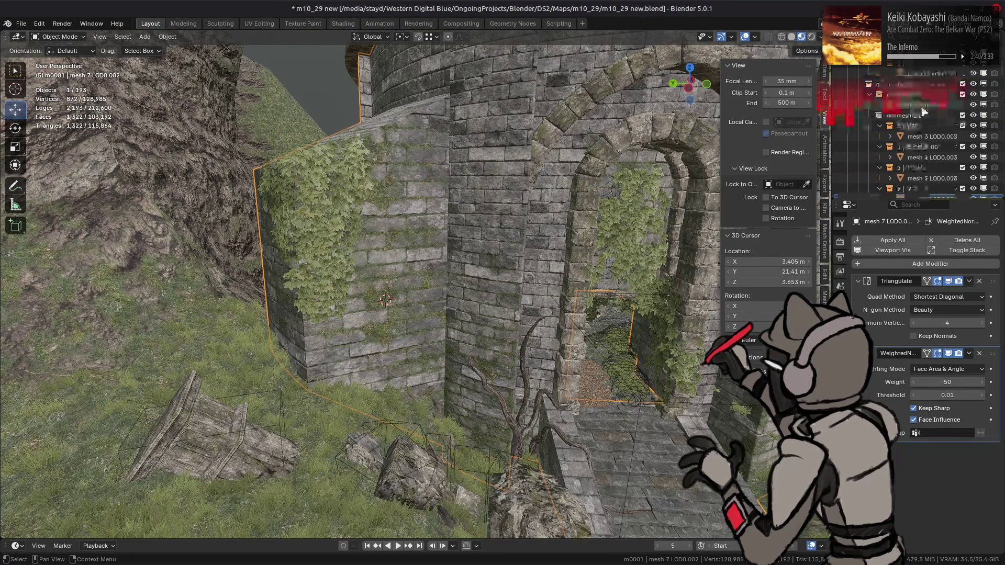
{"action": "left_click", "coordinate": [914, 85]}
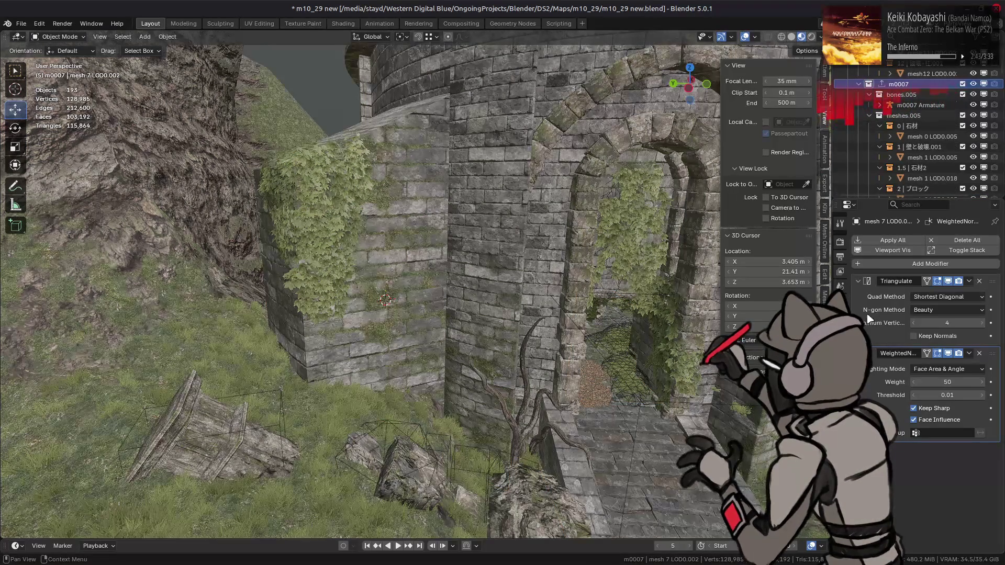
{"action": "left_click", "coordinate": [841, 316]}
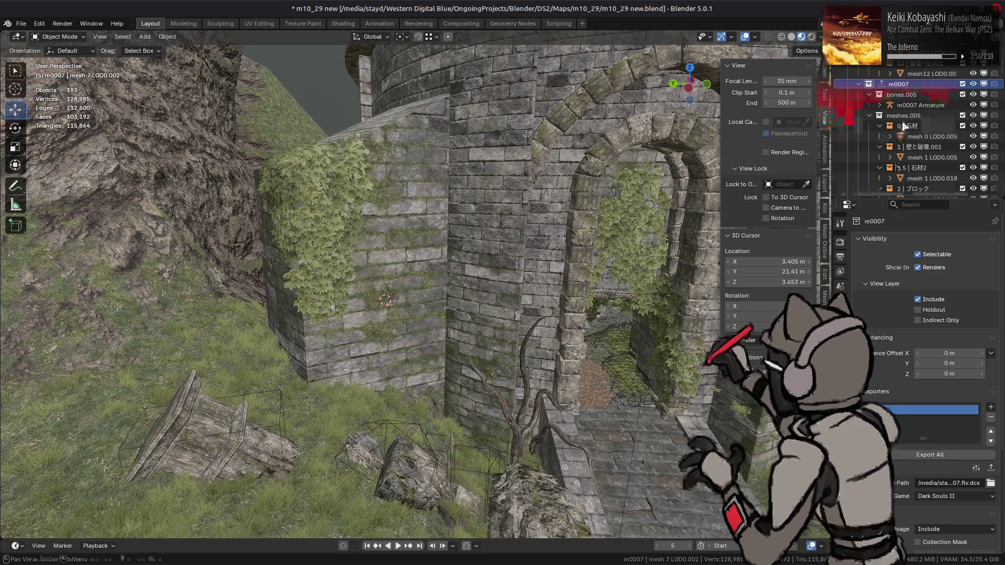
Step: Inspect the modifier stacks of mesh 0, mesh 1 and mesh 2 LOD0.005
{"action": "left_click", "coordinate": [926, 136]}
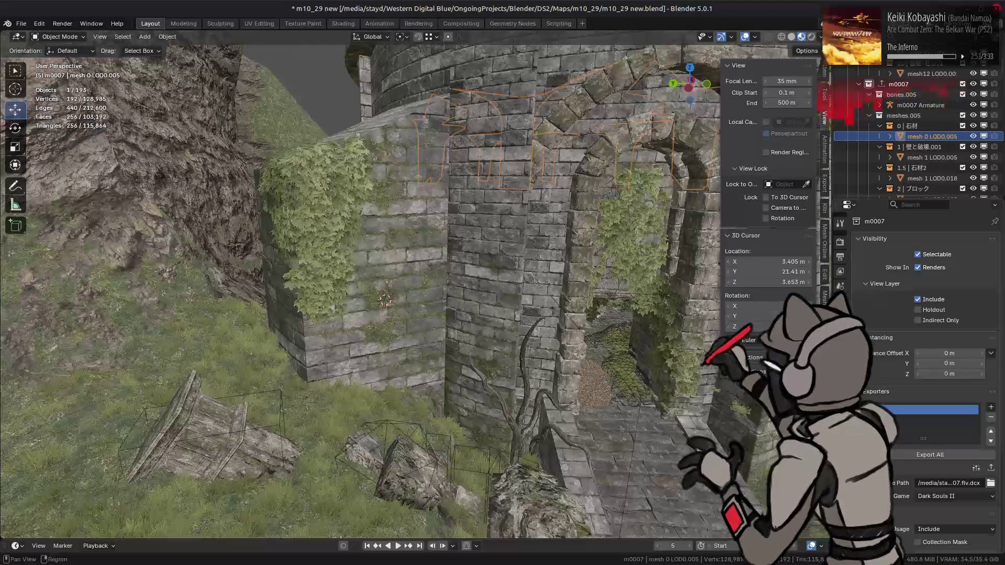
{"action": "left_click", "coordinate": [840, 340]}
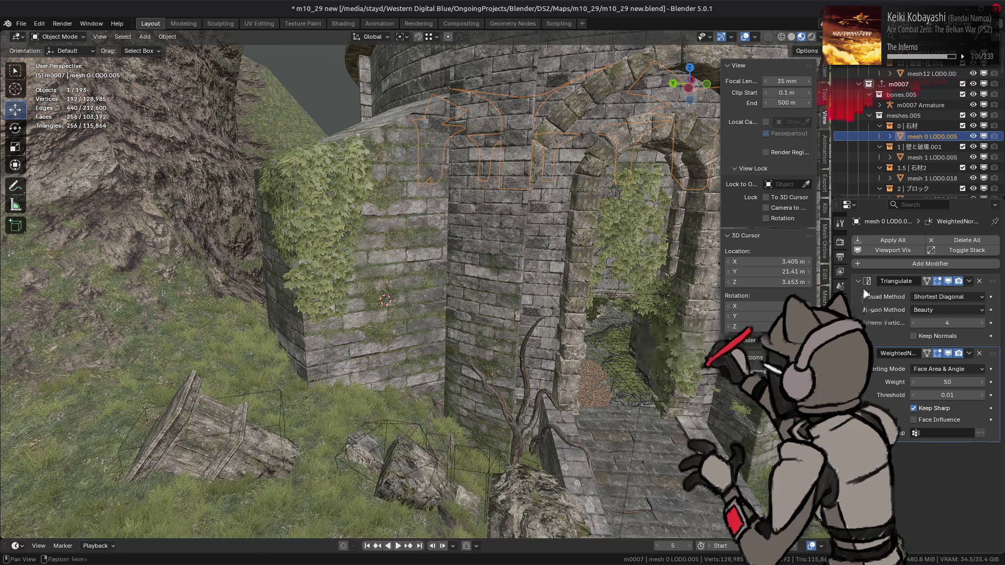
{"action": "left_click", "coordinate": [917, 158]}
{"action": "scroll", "coordinate": [933, 164], "scroll_direction": "down", "scroll_amount": 2}
{"action": "left_click", "coordinate": [933, 159]}
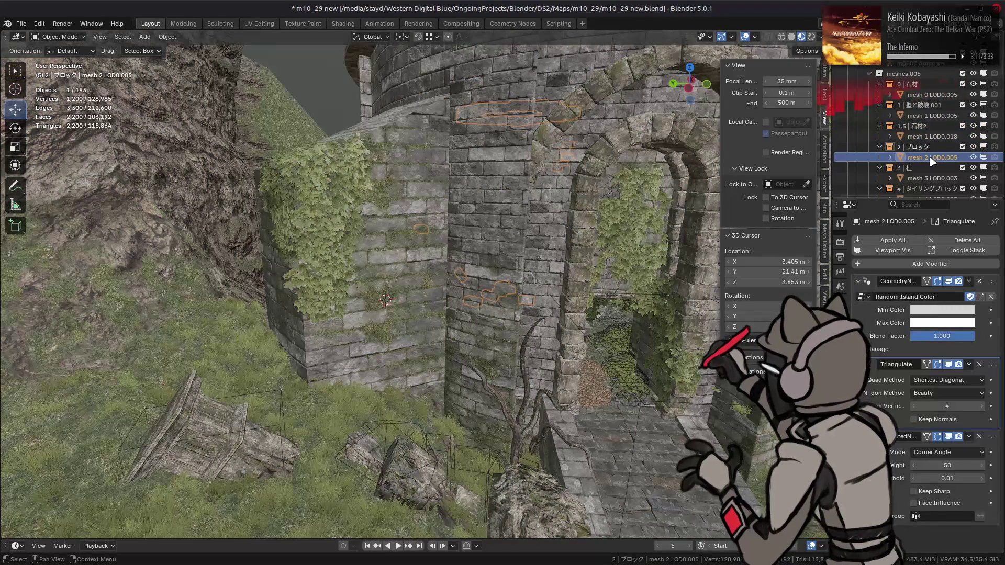
Step: Check the modifiers on mesh 3, mesh 4, mesh 5 and mesh 7 in turn
{"action": "scroll", "coordinate": [933, 162], "scroll_direction": "down", "scroll_amount": 1}
{"action": "left_click", "coordinate": [933, 158]}
{"action": "scroll", "coordinate": [933, 163], "scroll_direction": "down", "scroll_amount": 1}
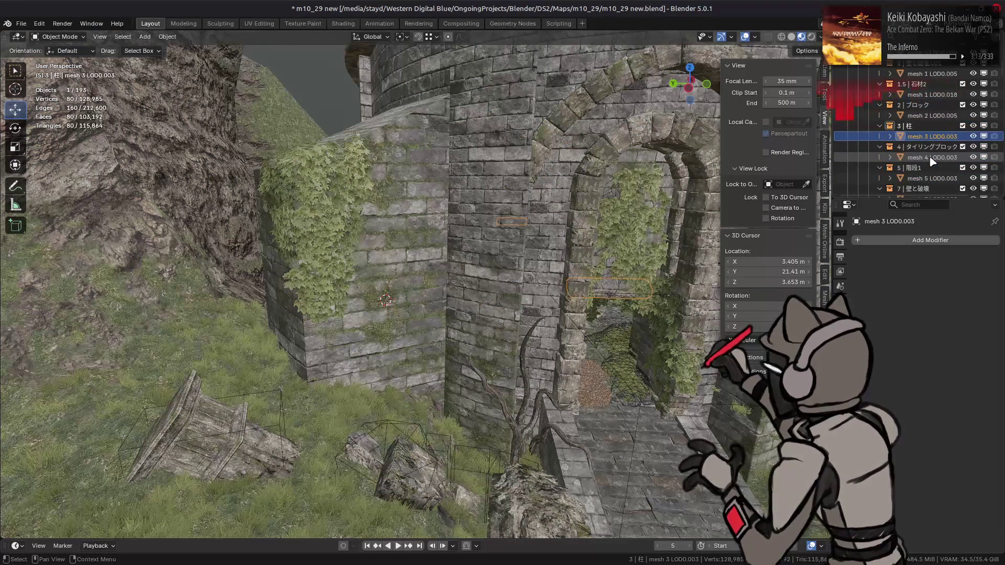
{"action": "left_click", "coordinate": [933, 158]}
{"action": "left_click", "coordinate": [933, 158]}
{"action": "key", "text": "Down"}
{"action": "key", "text": "Down"}
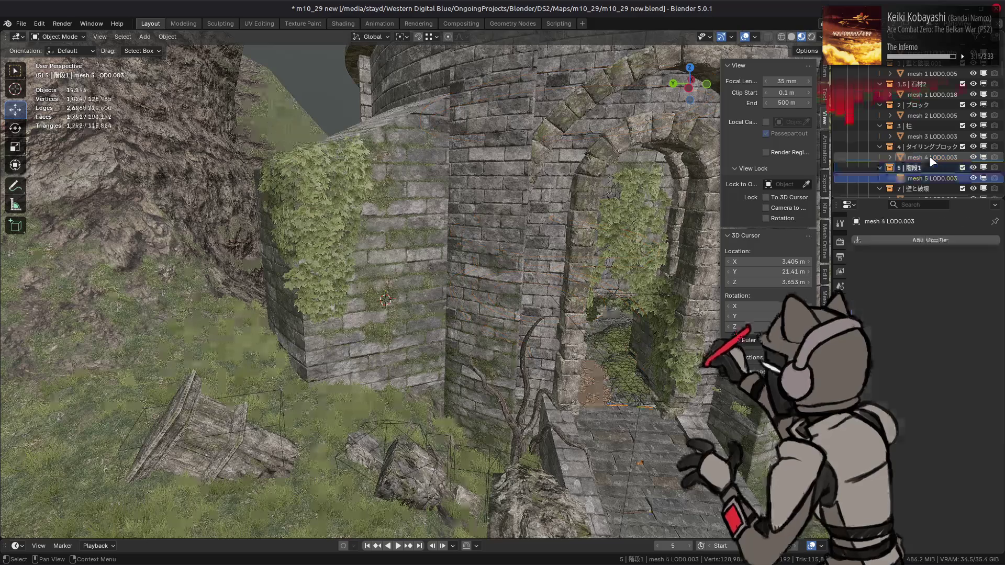
{"action": "key", "text": "Down"}
{"action": "key", "text": "Down"}
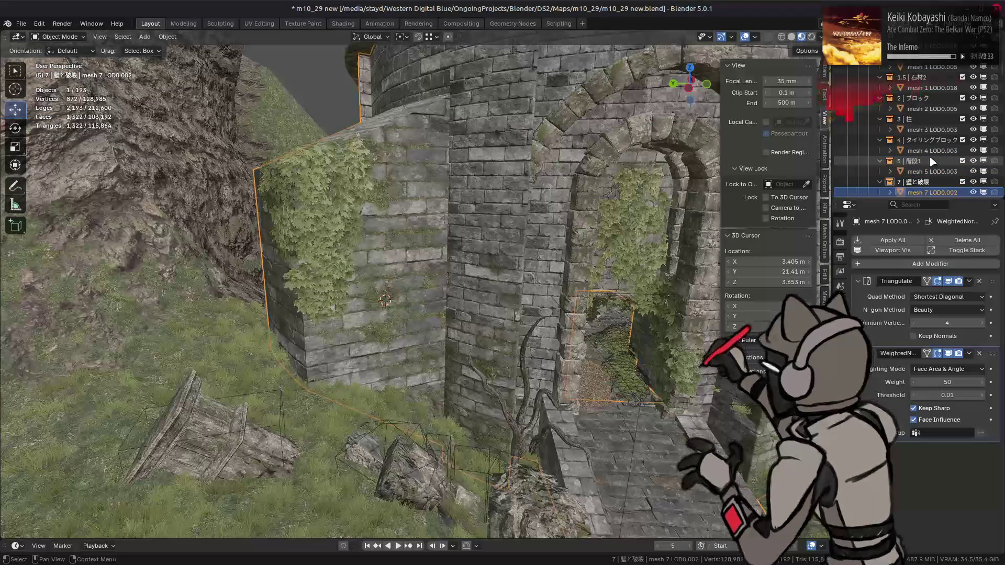
Step: Step through mesh 8 to mesh16, which have no modifiers, then deselect everything
{"action": "key", "text": "Down"}
{"action": "key", "text": "Down"}
{"action": "key", "text": "Down"}
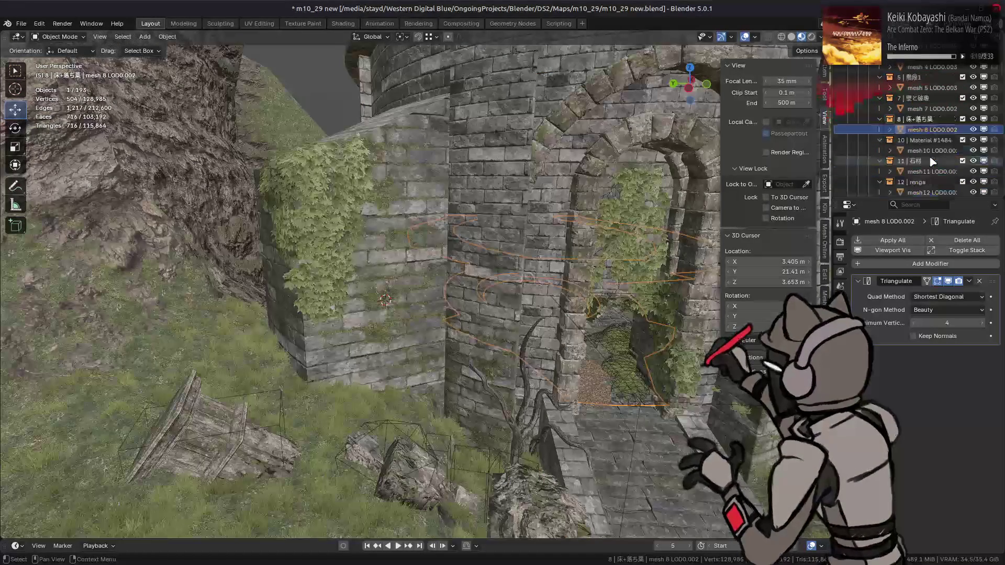
{"action": "key", "text": "Down"}
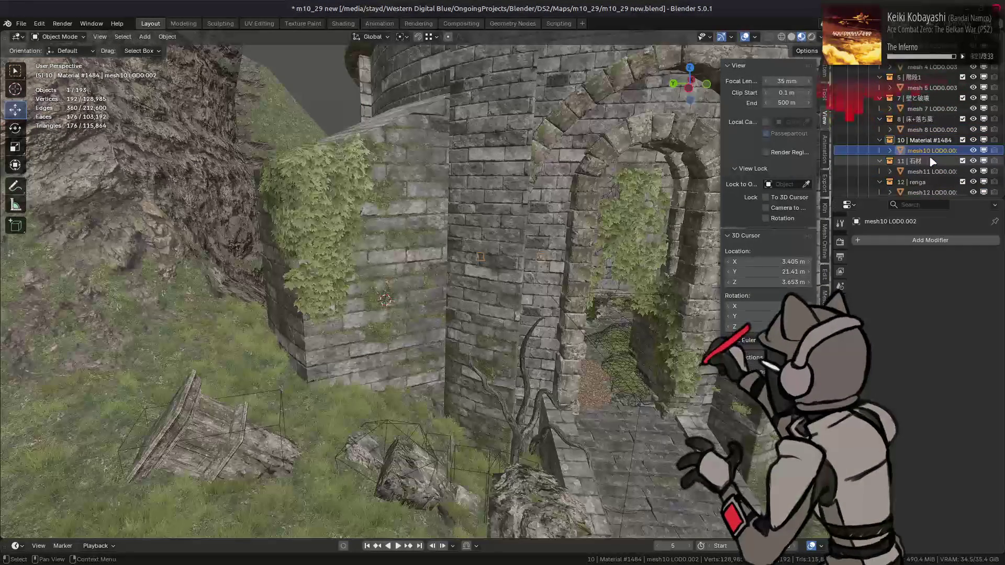
{"action": "key", "text": "Down"}
{"action": "key", "text": "Down"}
{"action": "key", "text": "Down"}
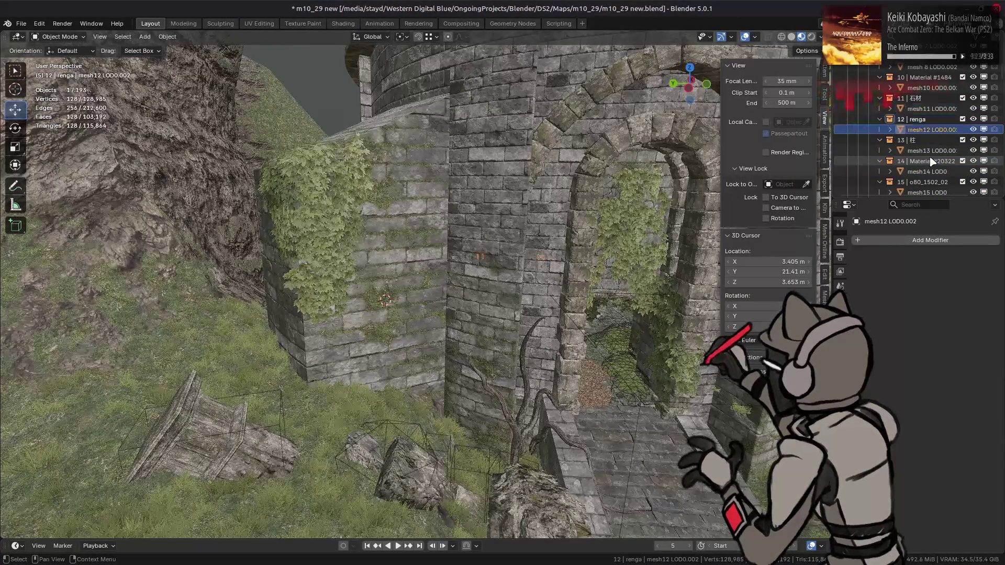
{"action": "key", "text": "Down"}
{"action": "key", "text": "Down"}
{"action": "key", "text": "Down"}
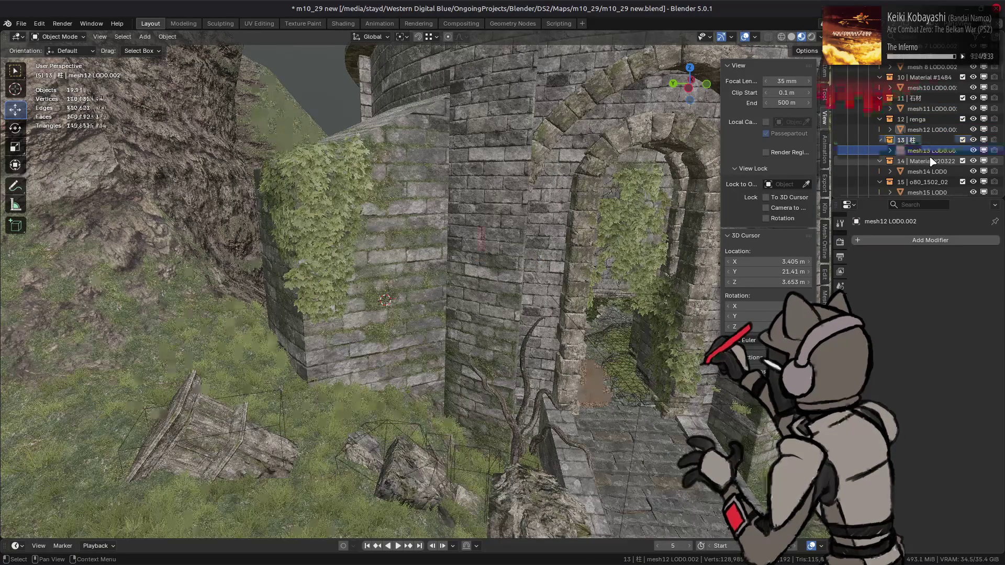
{"action": "key", "text": "Down"}
{"action": "key", "text": "Down"}
{"action": "key", "text": "Down"}
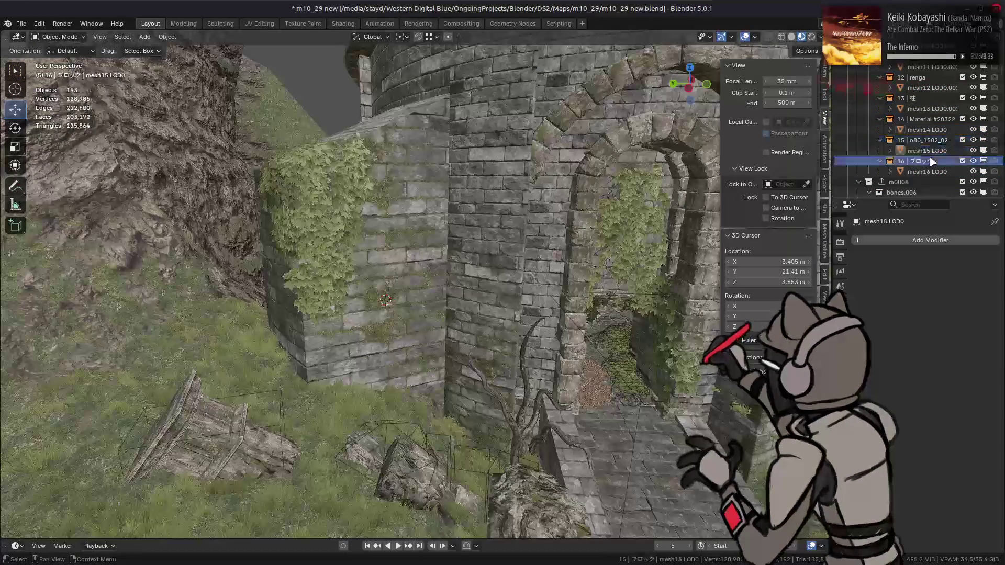
{"action": "key", "text": "Up"}
{"action": "key", "text": "Up"}
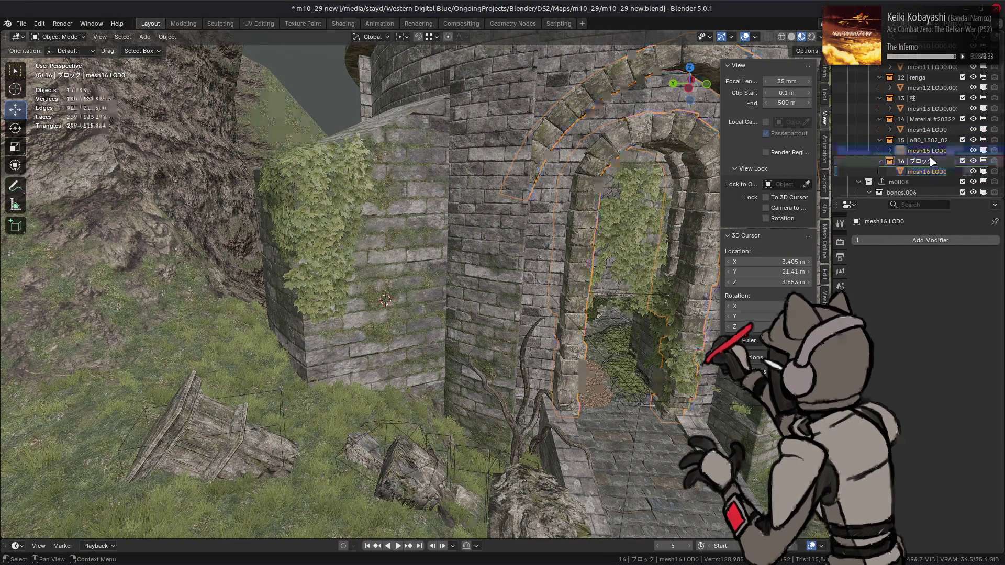
{"action": "key", "text": "alt+a"}
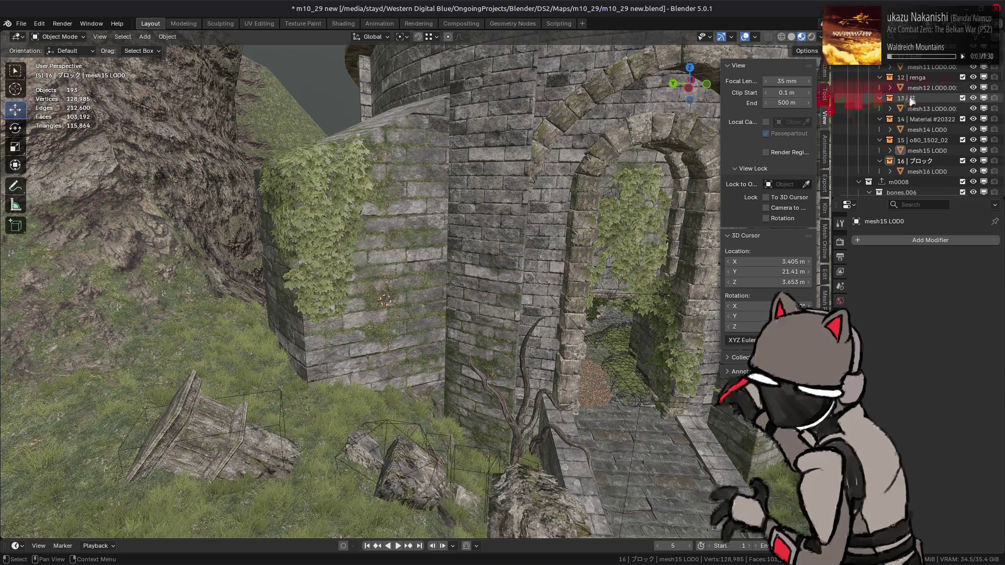
Step: Export the m0007 collection for Dark Souls II from its collection exporter settings
{"action": "scroll", "coordinate": [911, 100], "scroll_direction": "up", "scroll_amount": 6}
{"action": "scroll", "coordinate": [911, 100], "scroll_direction": "down", "scroll_amount": 5}
{"action": "left_click", "coordinate": [899, 119]}
{"action": "left_click", "coordinate": [840, 318]}
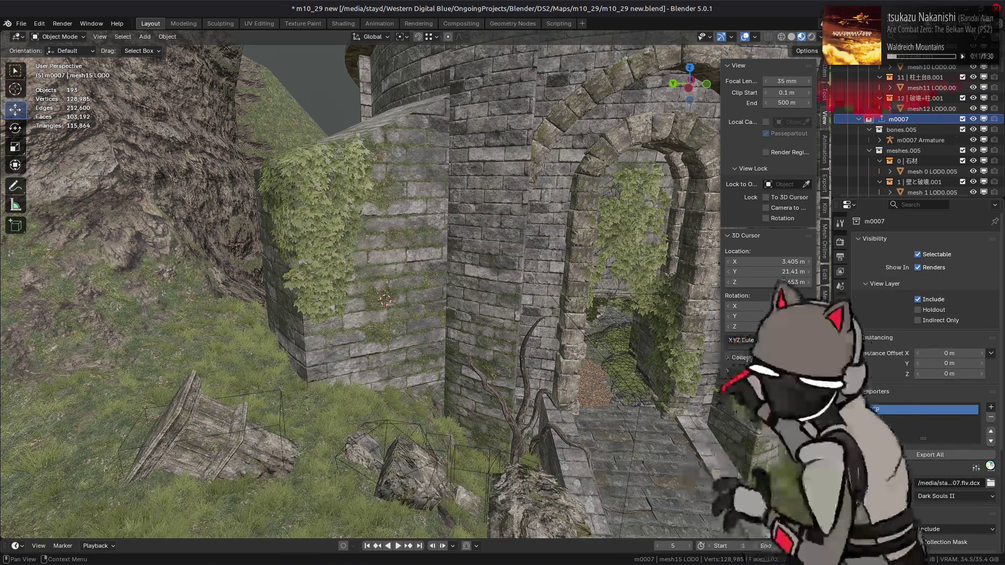
{"action": "left_click", "coordinate": [990, 467]}
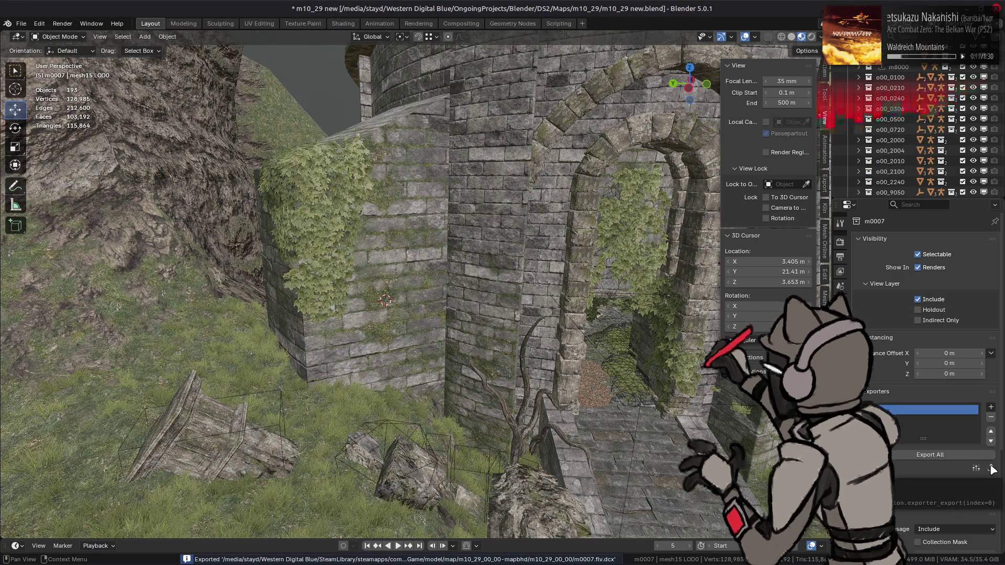
Step: Expand o80_1502_02 and 0 | 石材, then show mesh 0 LOD0.005's Triangulate and WeightedNormal modifiers
{"action": "scroll", "coordinate": [916, 140], "scroll_direction": "down", "scroll_amount": 5}
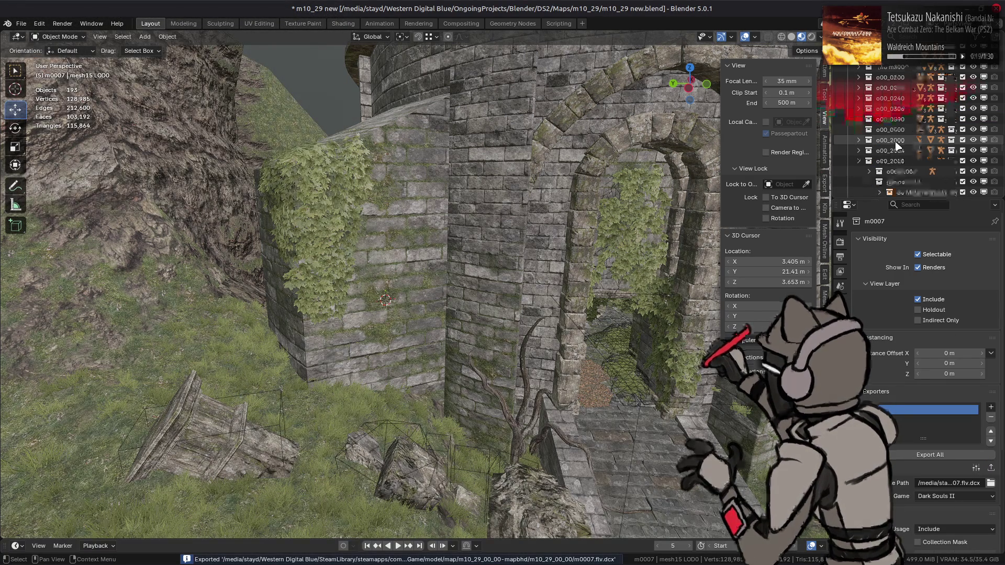
{"action": "scroll", "coordinate": [907, 137], "scroll_direction": "up", "scroll_amount": 10}
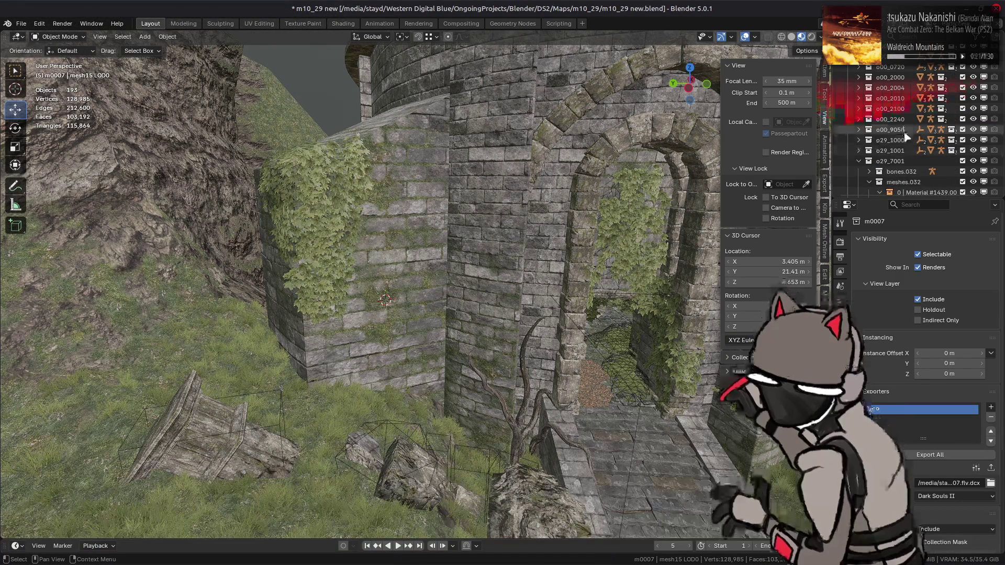
{"action": "scroll", "coordinate": [907, 138], "scroll_direction": "down", "scroll_amount": 8}
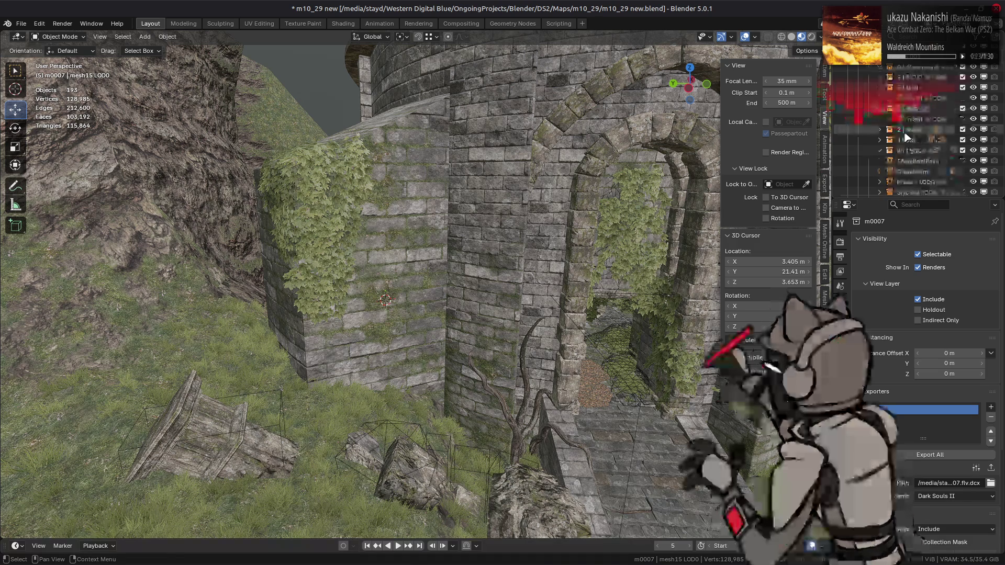
{"action": "scroll", "coordinate": [907, 137], "scroll_direction": "down", "scroll_amount": 10}
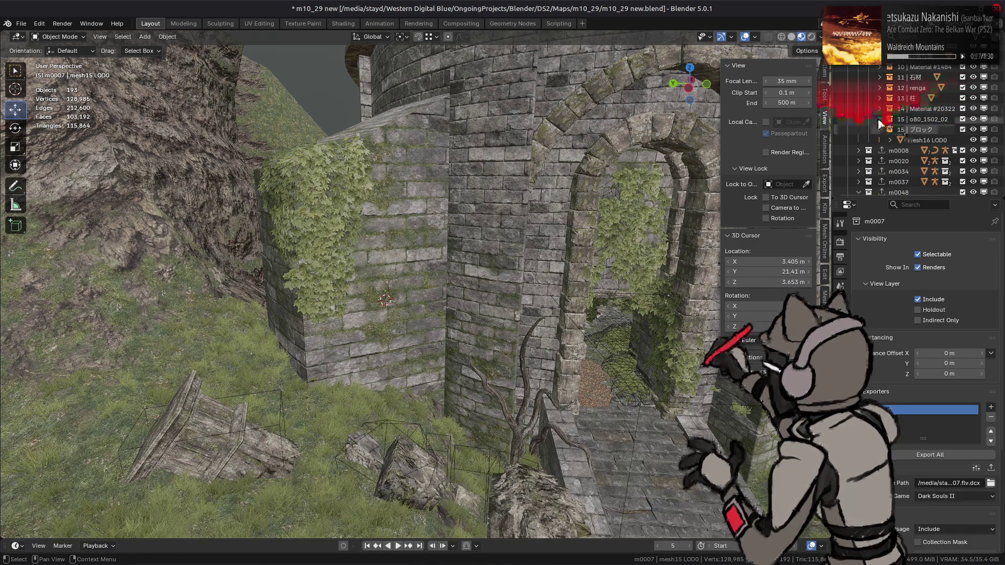
{"action": "left_click", "coordinate": [879, 119]}
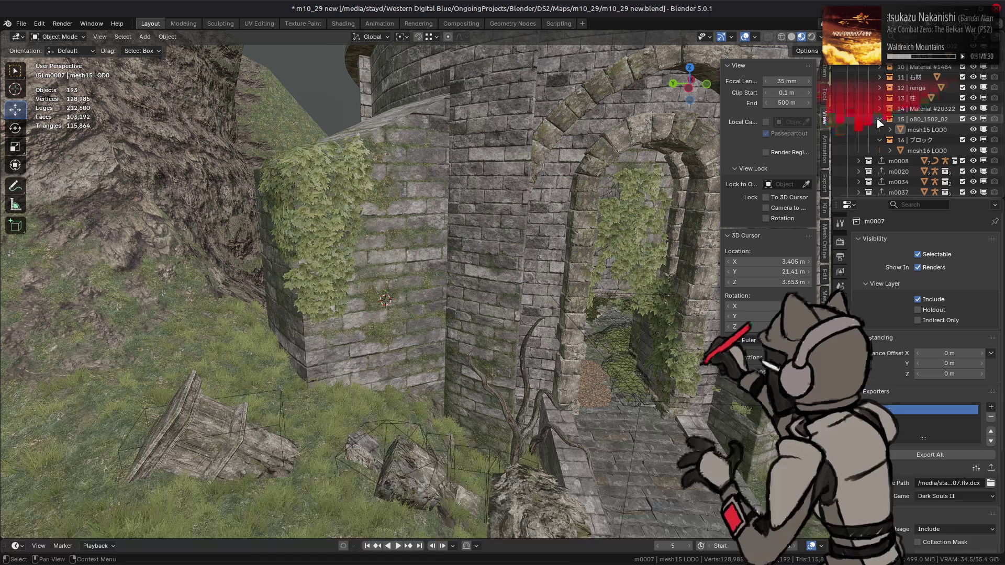
{"action": "left_click", "coordinate": [914, 140]}
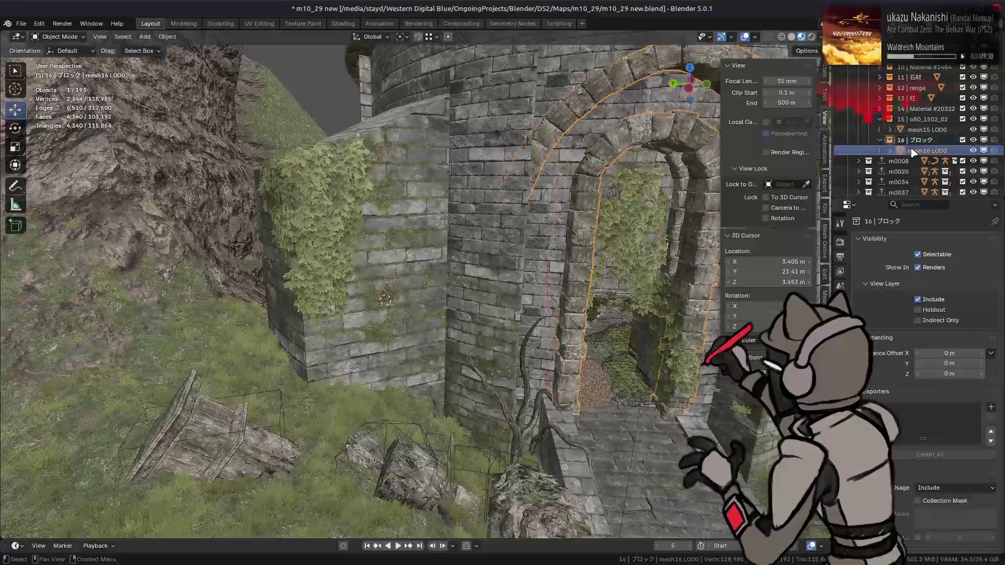
{"action": "scroll", "coordinate": [913, 152], "scroll_direction": "up", "scroll_amount": 3}
{"action": "scroll", "coordinate": [914, 152], "scroll_direction": "up", "scroll_amount": 5}
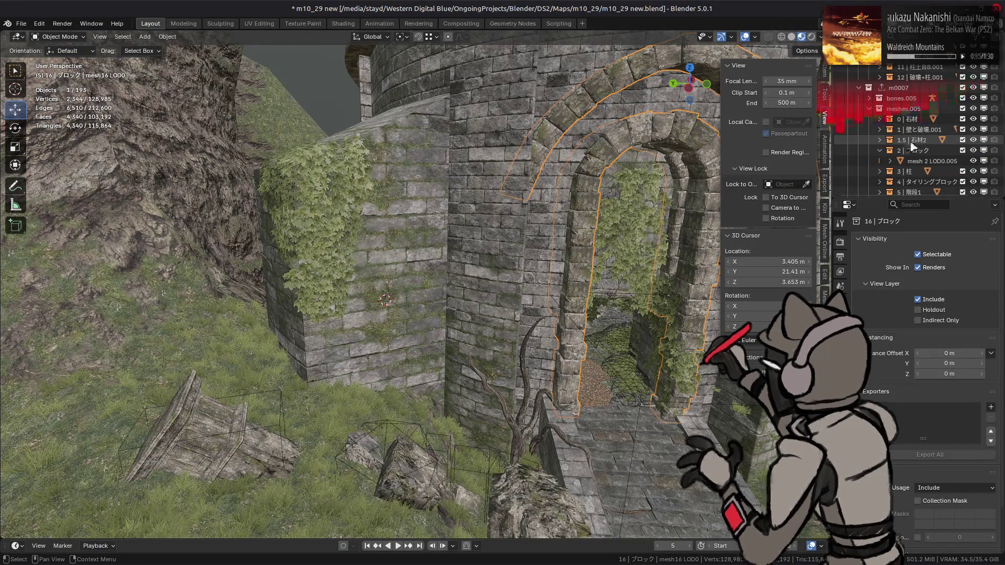
{"action": "left_click", "coordinate": [880, 119]}
{"action": "left_click", "coordinate": [922, 129]}
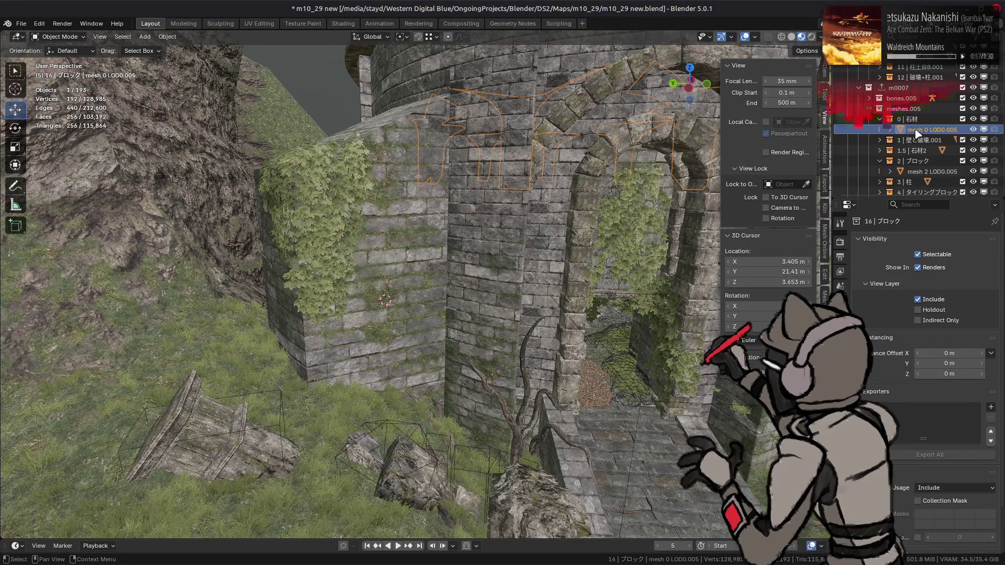
{"action": "left_click", "coordinate": [840, 344]}
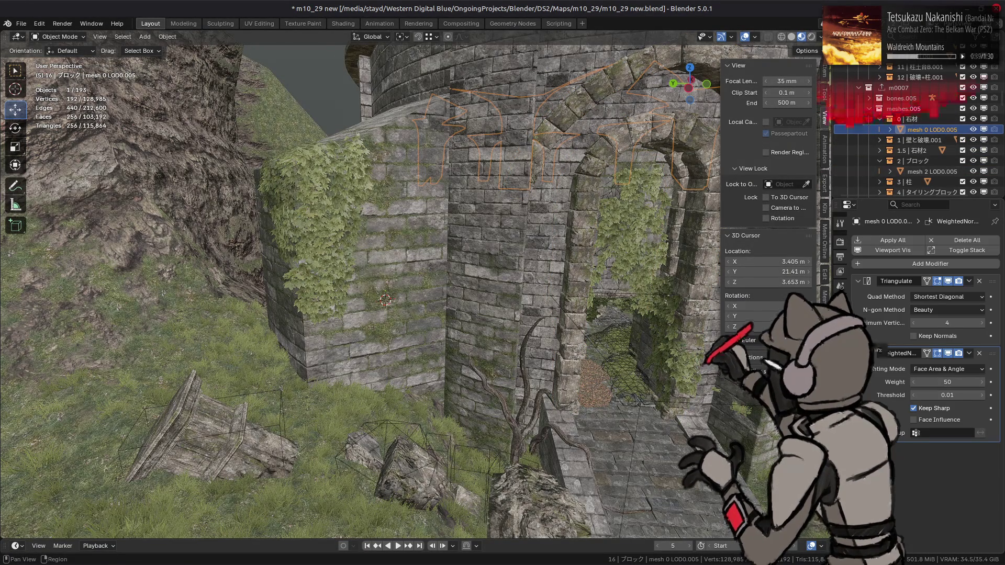
{"action": "left_click", "coordinate": [21, 24]}
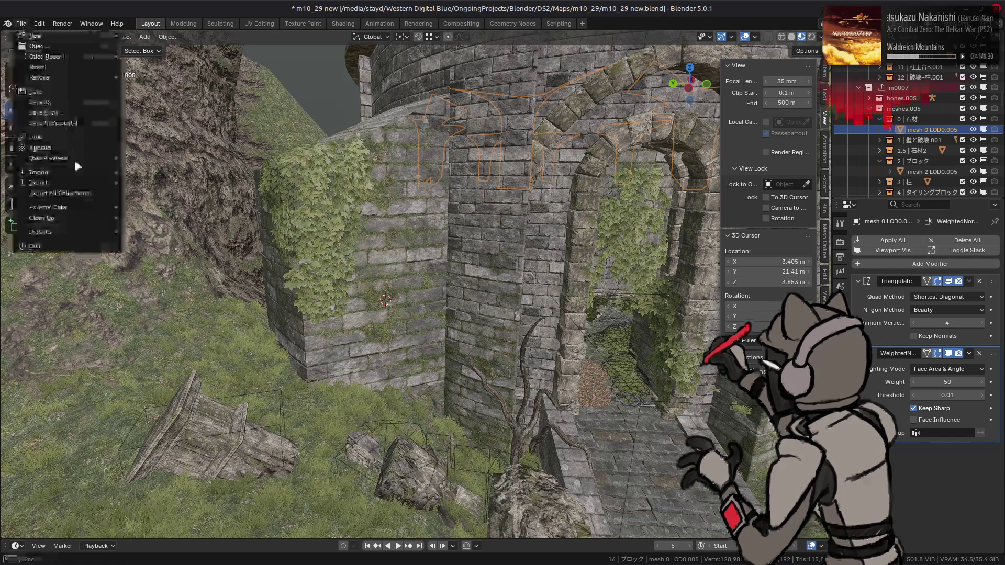
Step: Cancel Purge Unused Data, revert m10_29 new.blend to its saved state, and select mesh 0 LOD0
{"action": "mouse_move", "coordinate": [95, 220]}
{"action": "left_click", "coordinate": [140, 217]}
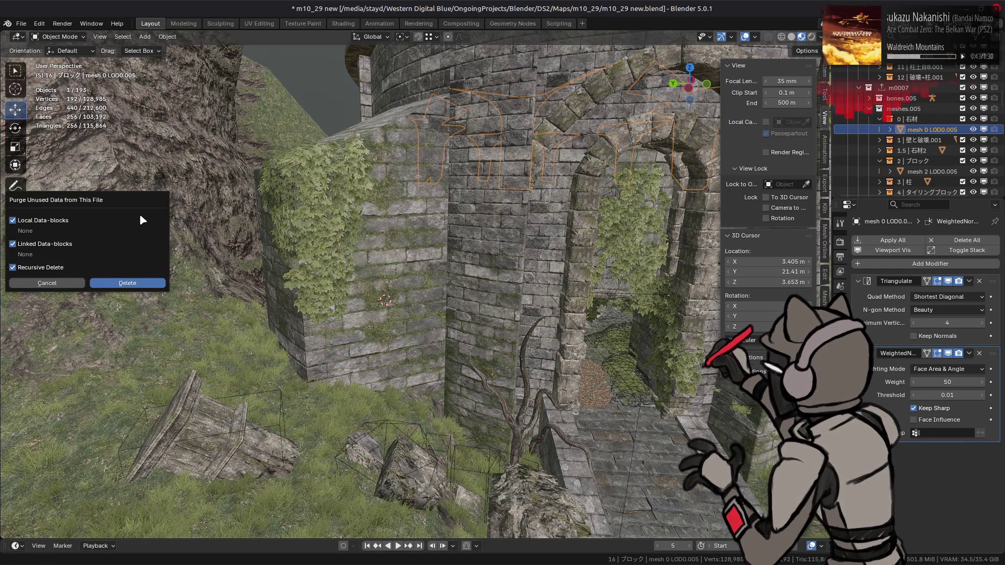
{"action": "left_click", "coordinate": [66, 288]}
{"action": "left_click", "coordinate": [21, 23]}
{"action": "left_click", "coordinate": [38, 67]}
{"action": "left_click", "coordinate": [545, 306]}
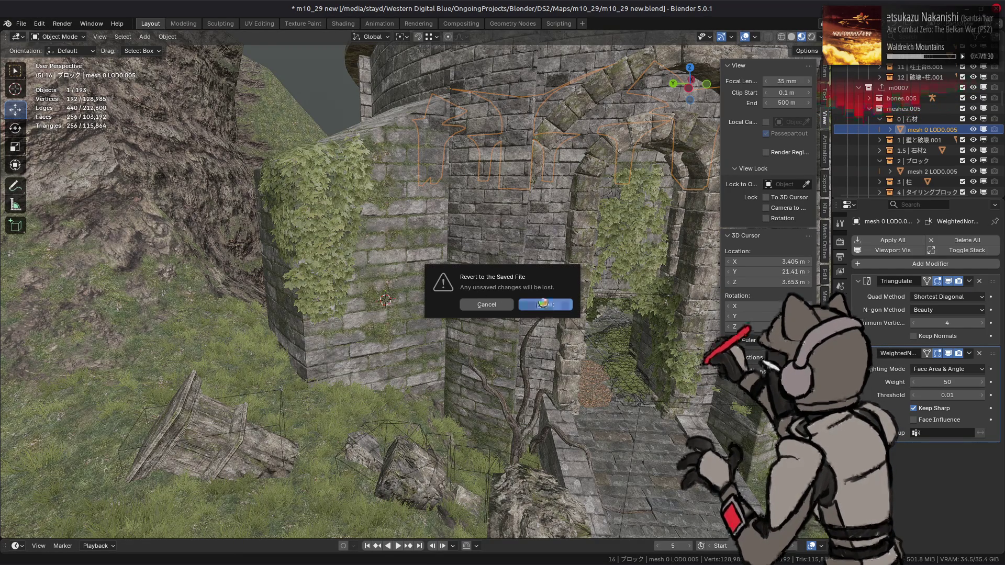
{"action": "left_click", "coordinate": [544, 305]}
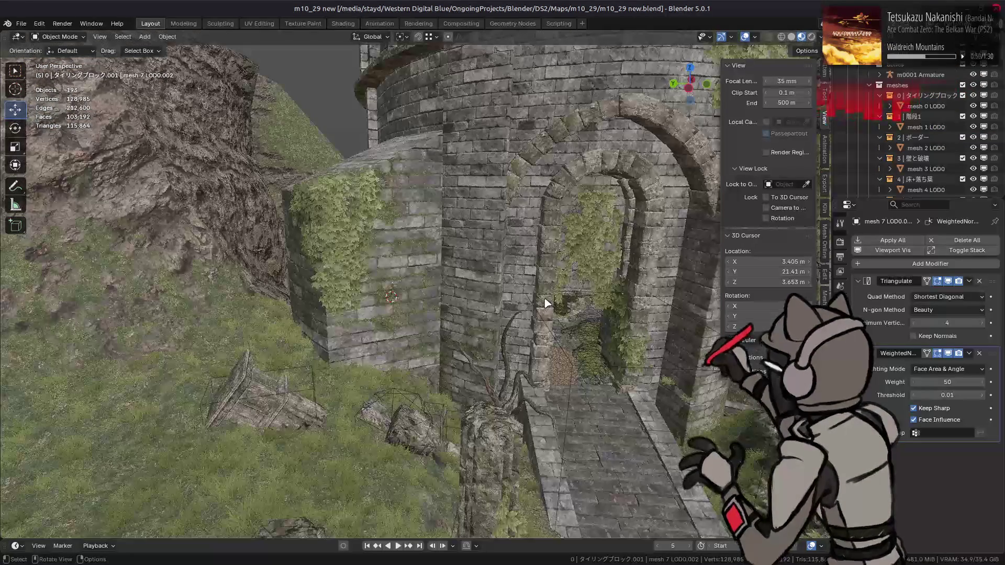
{"action": "left_click", "coordinate": [884, 104]}
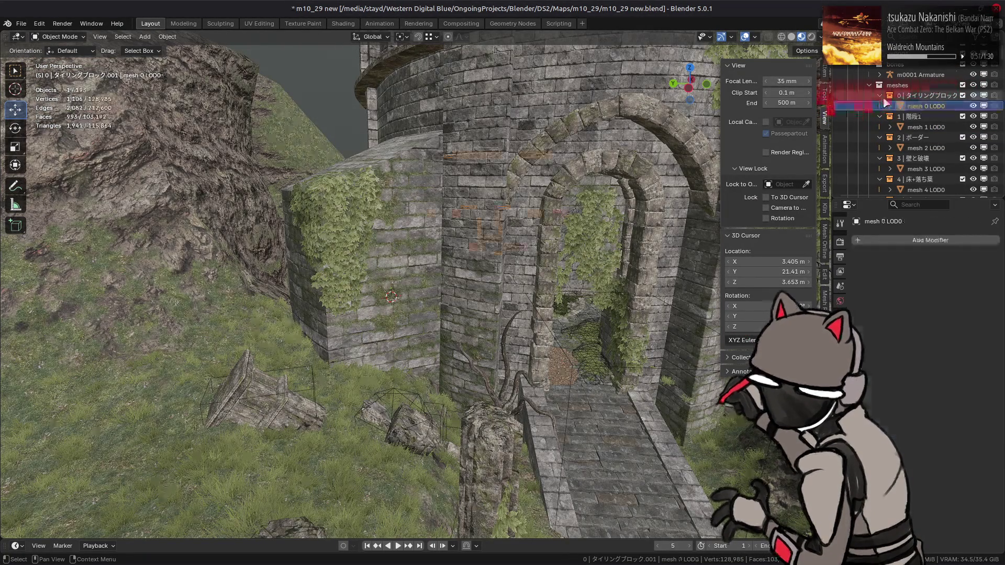
Step: Inspect the modifiers on mesh 0 LOD0, mesh 0 LOD0.005 and mesh15 LOD0, then deselect all
{"action": "left_click", "coordinate": [904, 98]}
{"action": "left_click", "coordinate": [907, 104]}
{"action": "scroll", "coordinate": [911, 107], "scroll_direction": "down", "scroll_amount": 5}
{"action": "scroll", "coordinate": [915, 110], "scroll_direction": "down", "scroll_amount": 3}
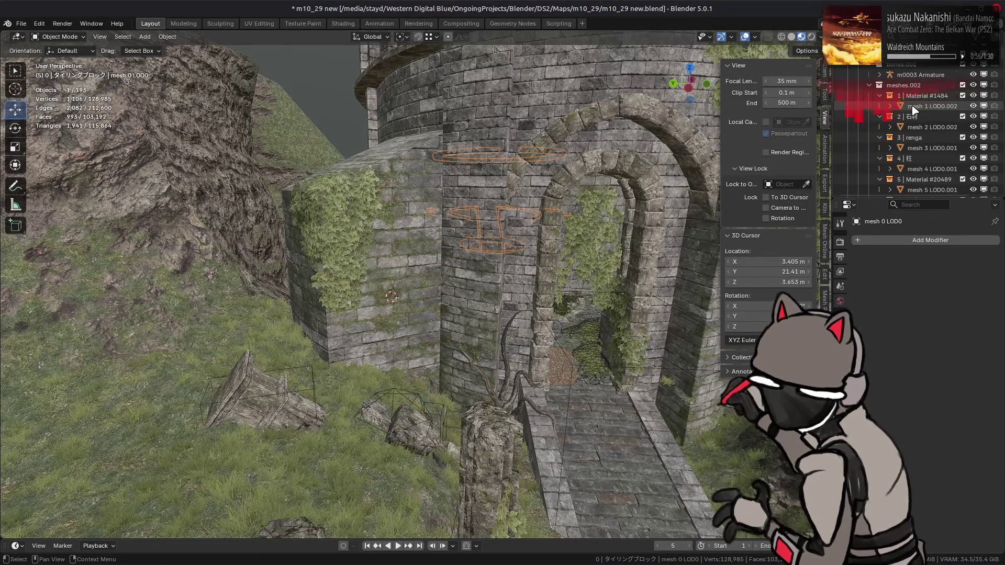
{"action": "scroll", "coordinate": [915, 110], "scroll_direction": "down", "scroll_amount": 10}
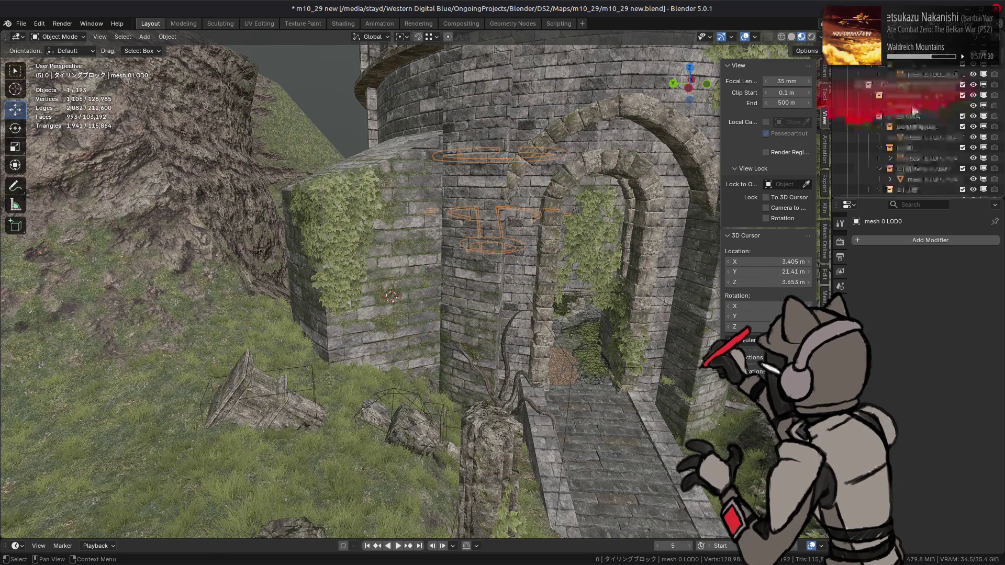
{"action": "scroll", "coordinate": [915, 110], "scroll_direction": "down", "scroll_amount": 3}
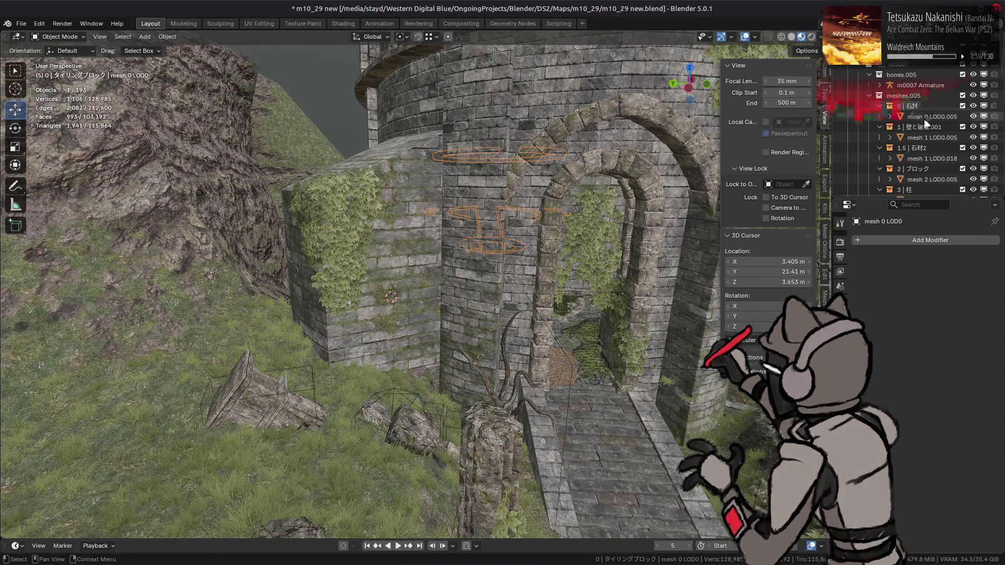
{"action": "left_click", "coordinate": [926, 123]}
{"action": "scroll", "coordinate": [916, 137], "scroll_direction": "down", "scroll_amount": 5}
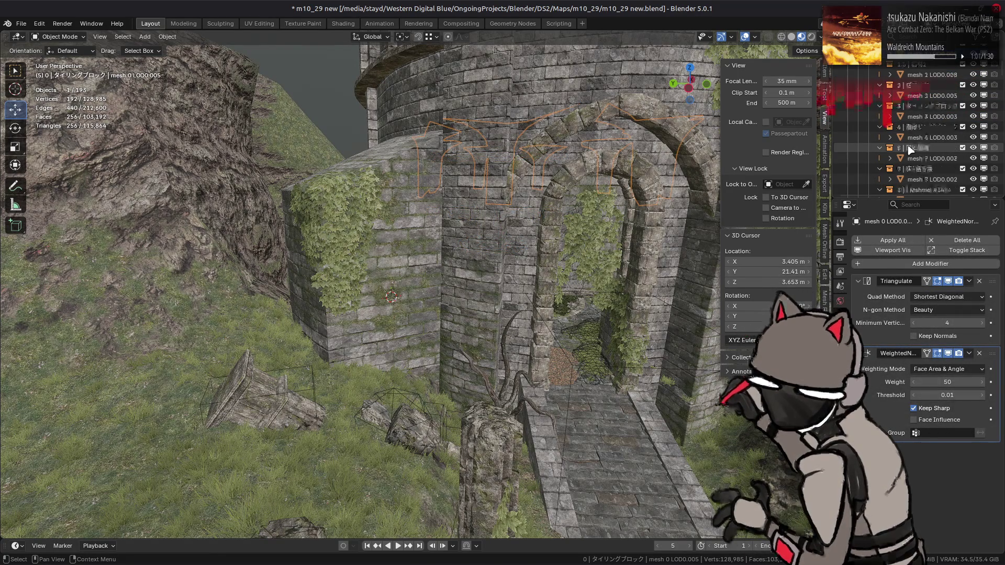
{"action": "scroll", "coordinate": [910, 149], "scroll_direction": "down", "scroll_amount": 10}
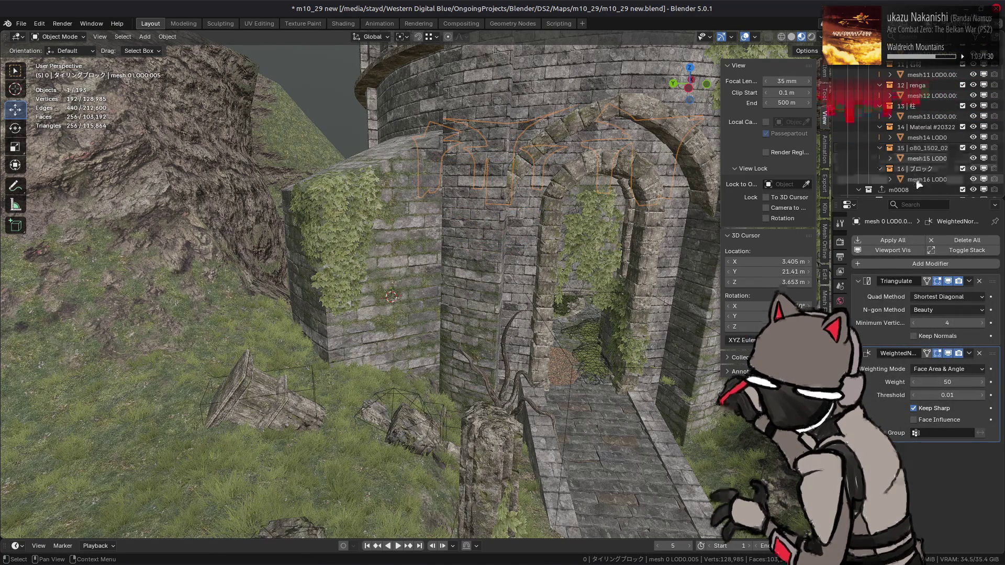
{"action": "left_click", "coordinate": [924, 158]}
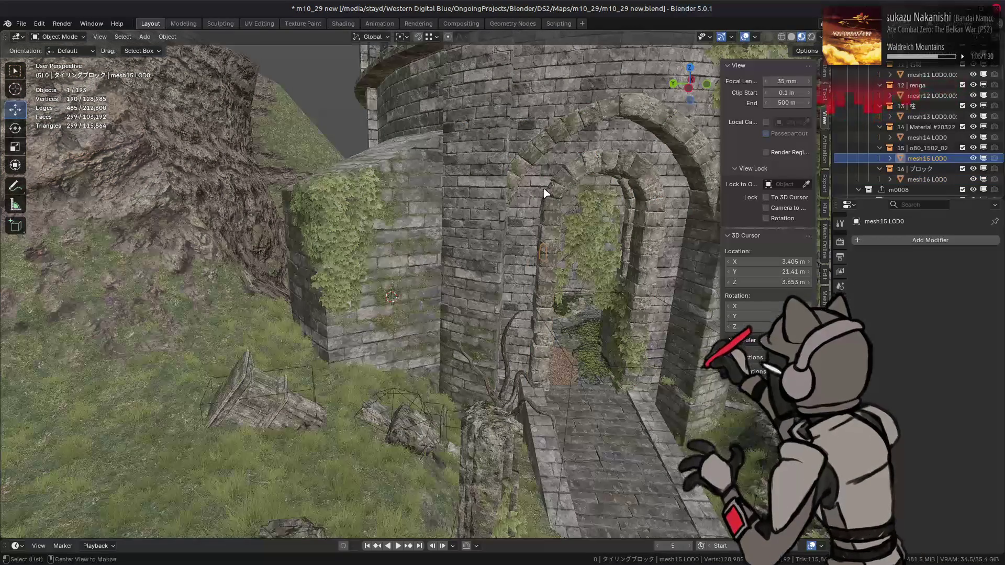
{"action": "key", "text": "alt+a"}
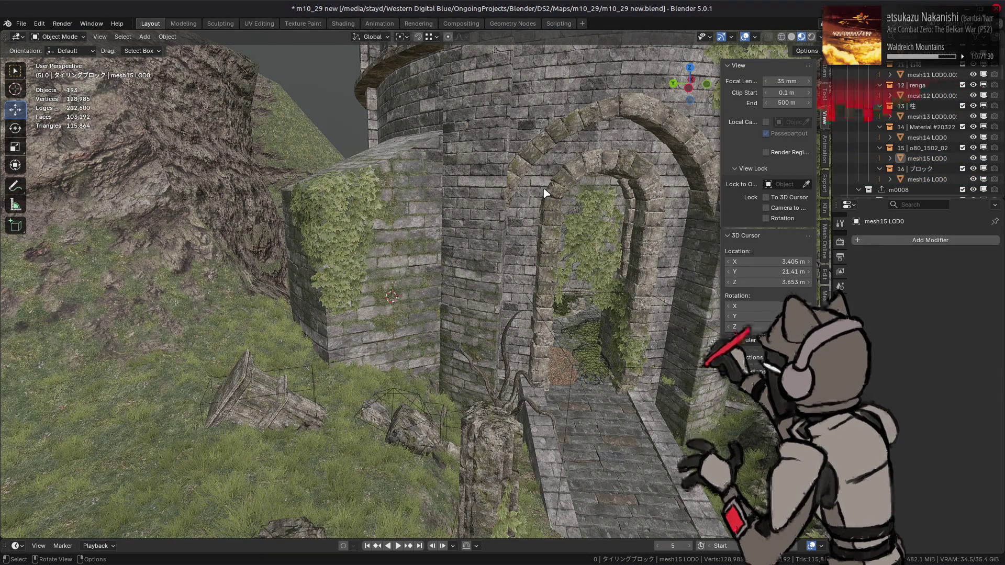
Step: Check mesh 7 LOD0.002's Triangulate and WeightedNormal modifiers, deselect it, and save m10_29 new.blend
{"action": "scroll", "coordinate": [910, 150], "scroll_direction": "up", "scroll_amount": 10}
{"action": "left_click", "coordinate": [552, 128]}
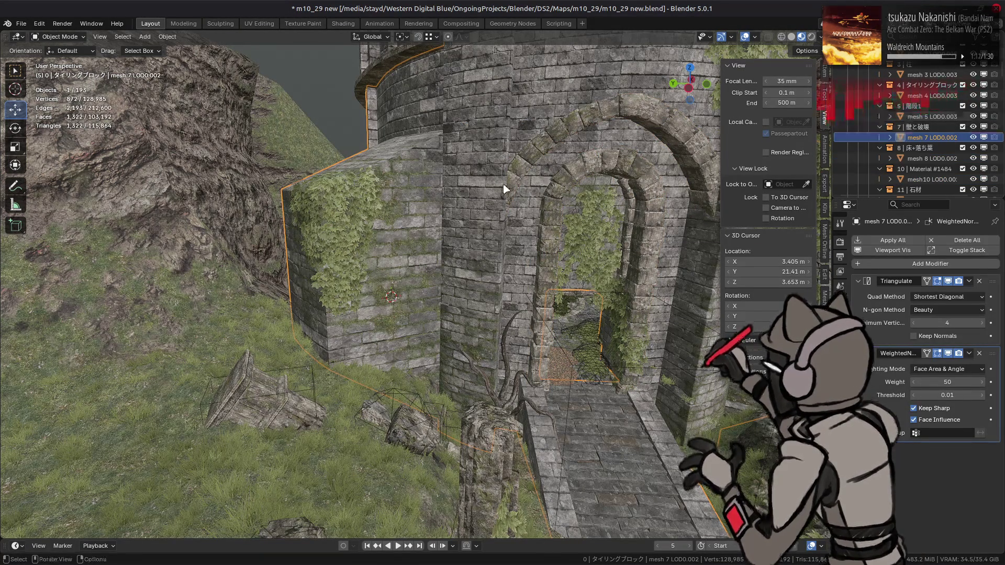
{"action": "key", "text": "alt+a"}
{"action": "key", "text": "ctrl+s"}
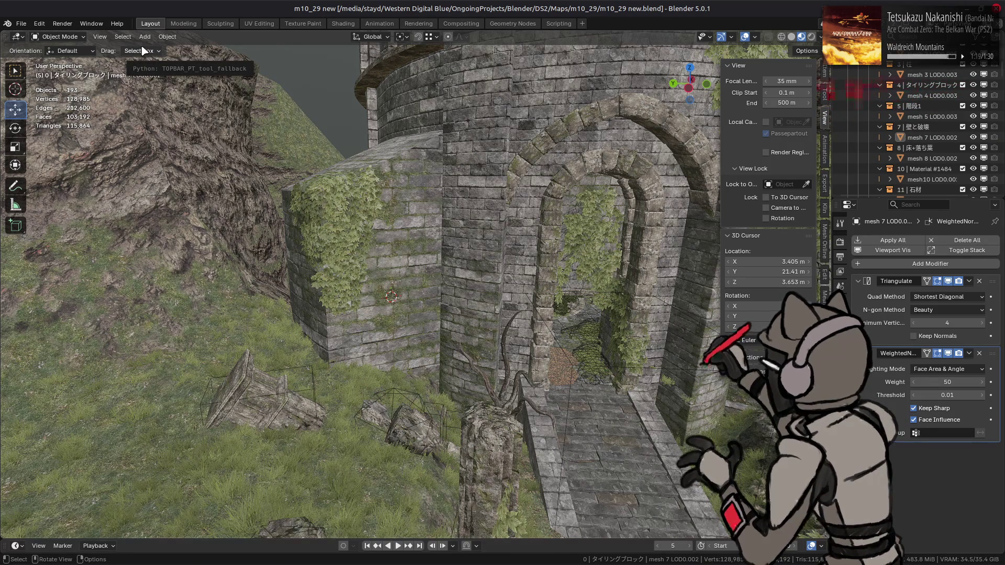
{"action": "left_click", "coordinate": [21, 23]}
Step: Purge unused data from the Blender file and save it again
{"action": "mouse_move", "coordinate": [104, 217]}
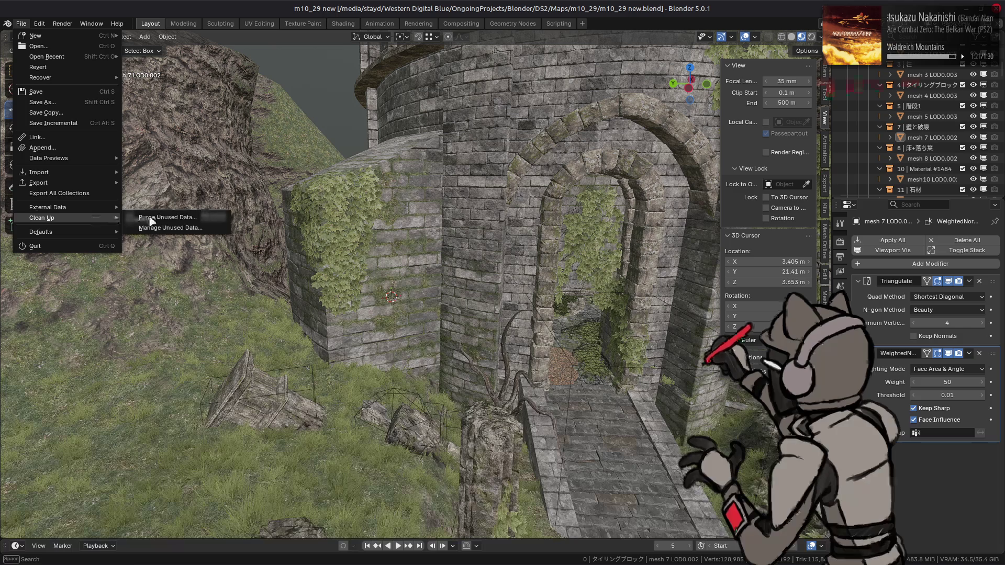
{"action": "left_click", "coordinate": [150, 218]}
{"action": "left_click", "coordinate": [128, 284]}
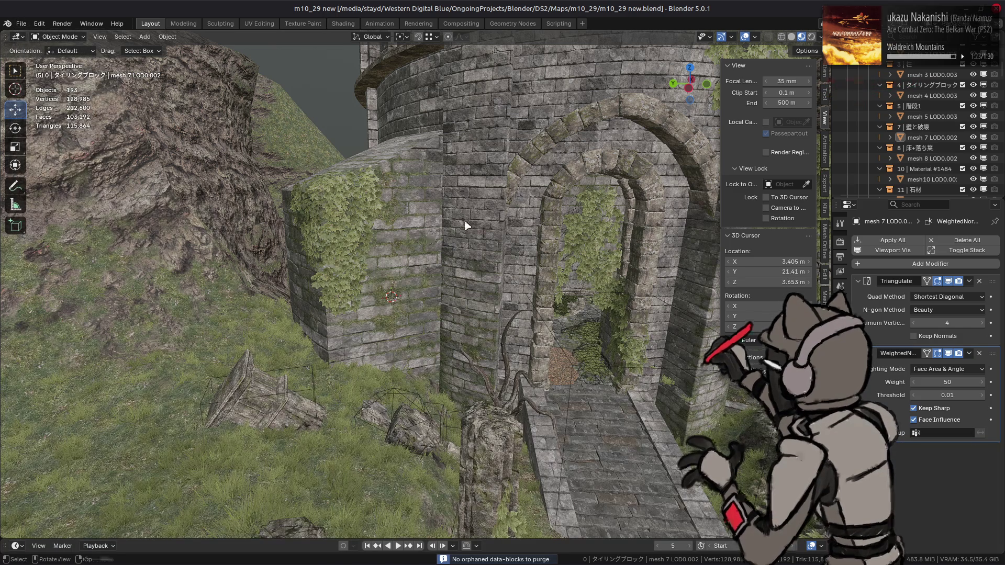
{"action": "key", "text": "ctrl+s"}
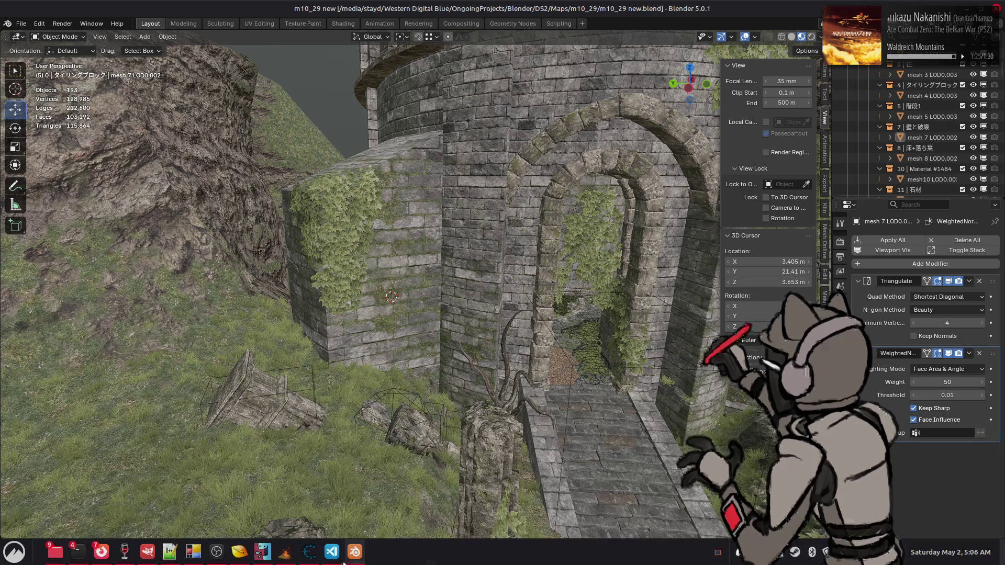
Step: Repack the m10_29_00_00-mapbhd folder with Yabber and bring up Dark Souls II
{"action": "key", "text": "alt+Tab"}
{"action": "key", "text": "alt+Tab"}
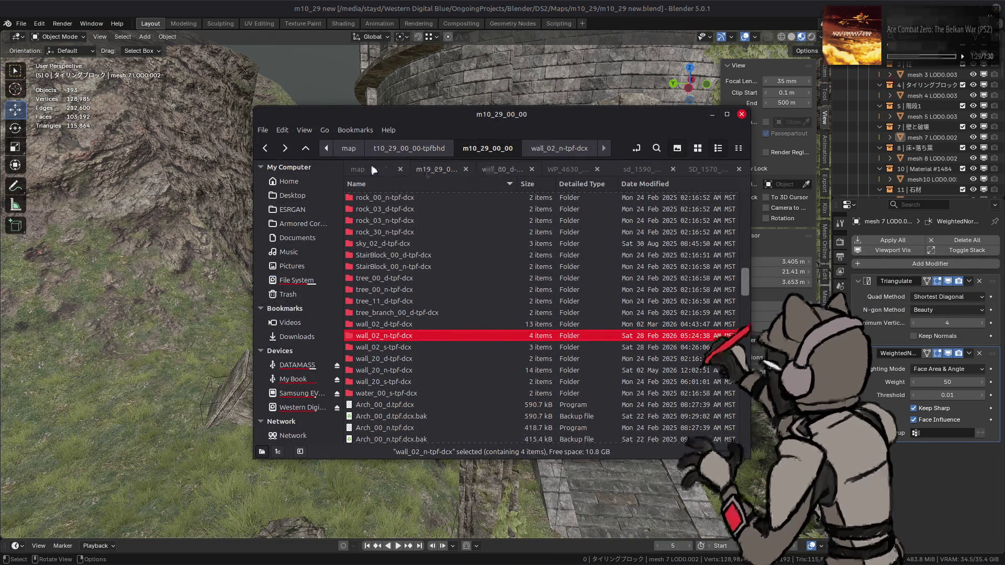
{"action": "left_click", "coordinate": [357, 169]}
{"action": "right_click", "coordinate": [417, 255]}
{"action": "mouse_move", "coordinate": [471, 308]}
{"action": "left_click", "coordinate": [623, 342]}
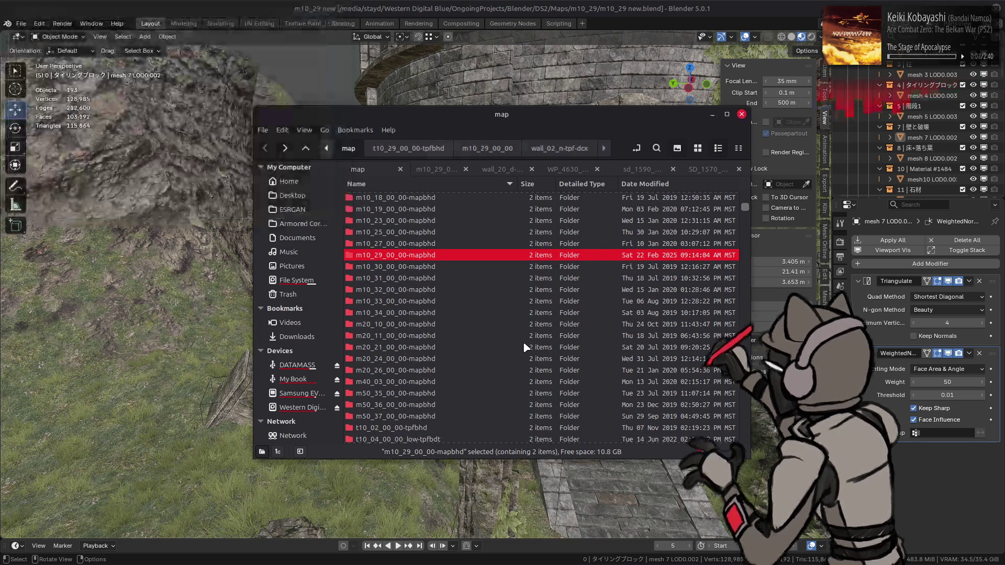
{"action": "left_click", "coordinate": [293, 556]}
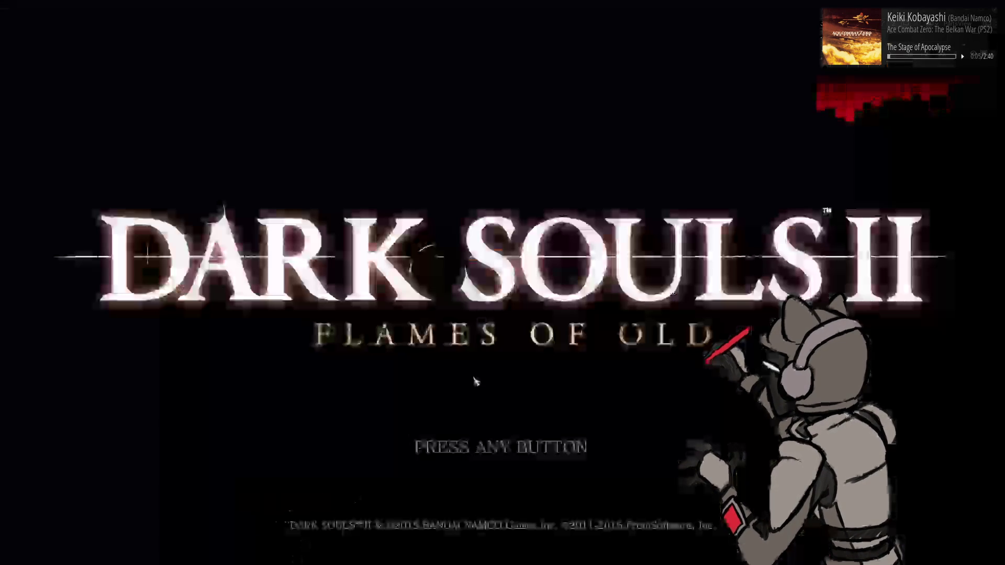
Step: Skip the title screen, continue offline, and load the saved character into the ruins
{"action": "left_click", "coordinate": [619, 242]}
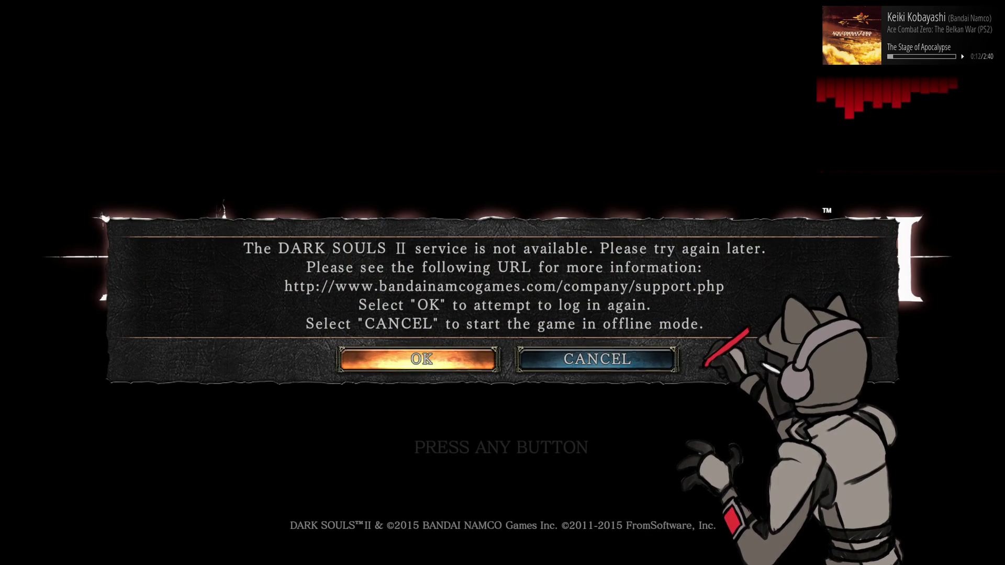
{"action": "left_click", "coordinate": [540, 366]}
{"action": "left_click", "coordinate": [541, 366]}
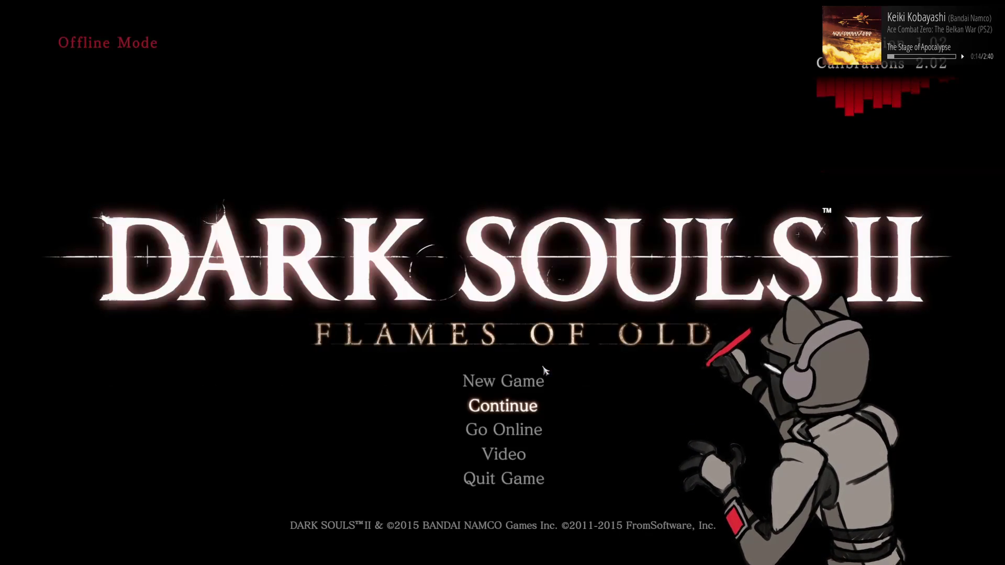
{"action": "left_click", "coordinate": [547, 344]}
{"action": "left_click", "coordinate": [574, 202]}
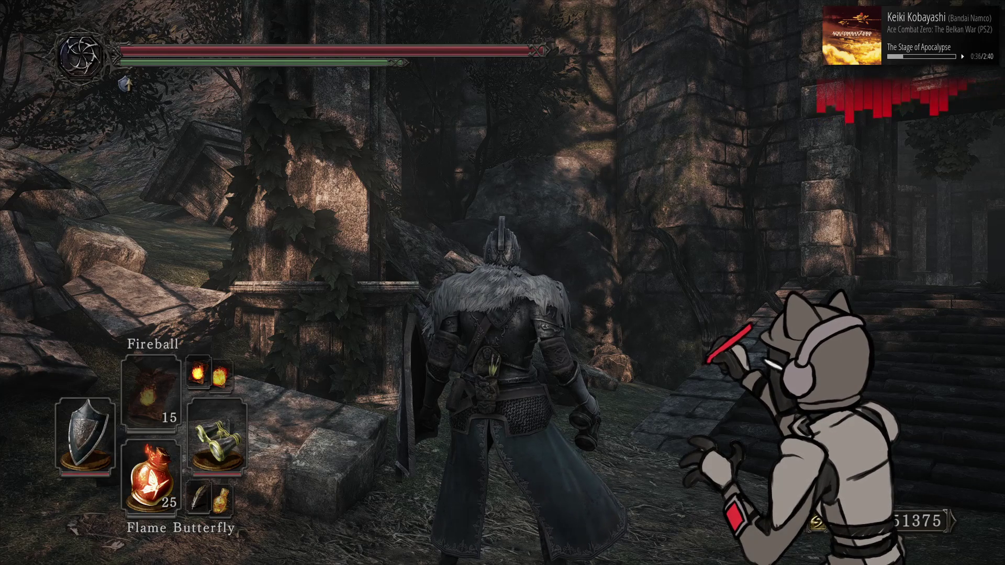
Step: Equip the binoculars, zoom in on the tower wall texture, then lower them
{"action": "key", "text": "Right"}
{"action": "key", "text": "Right"}
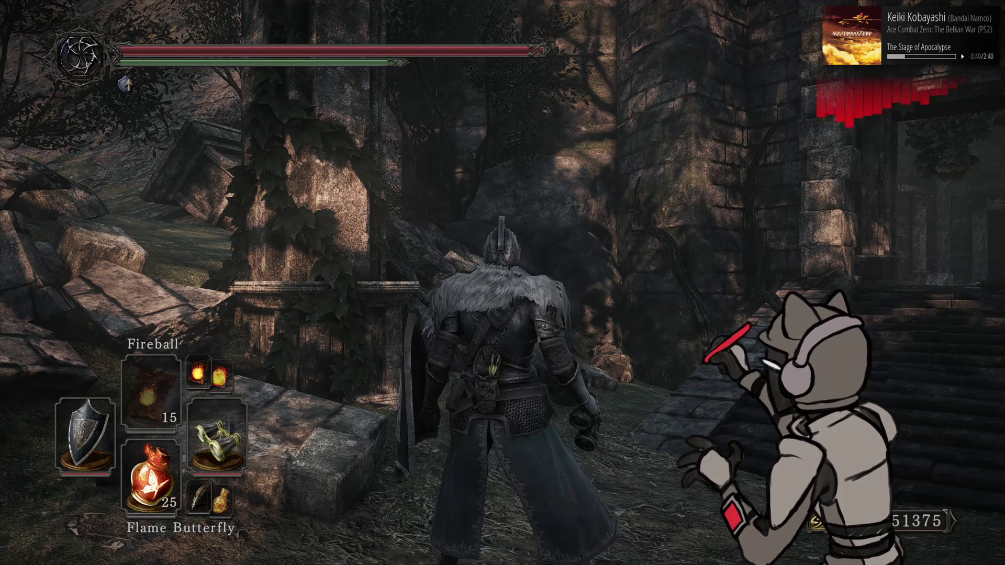
{"action": "key", "text": "r"}
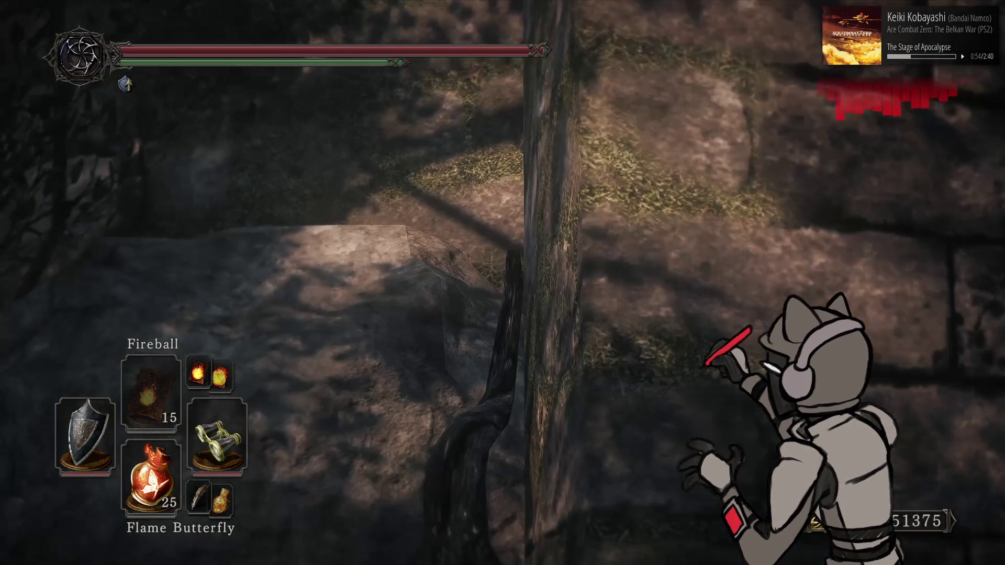
{"action": "key", "text": "Escape"}
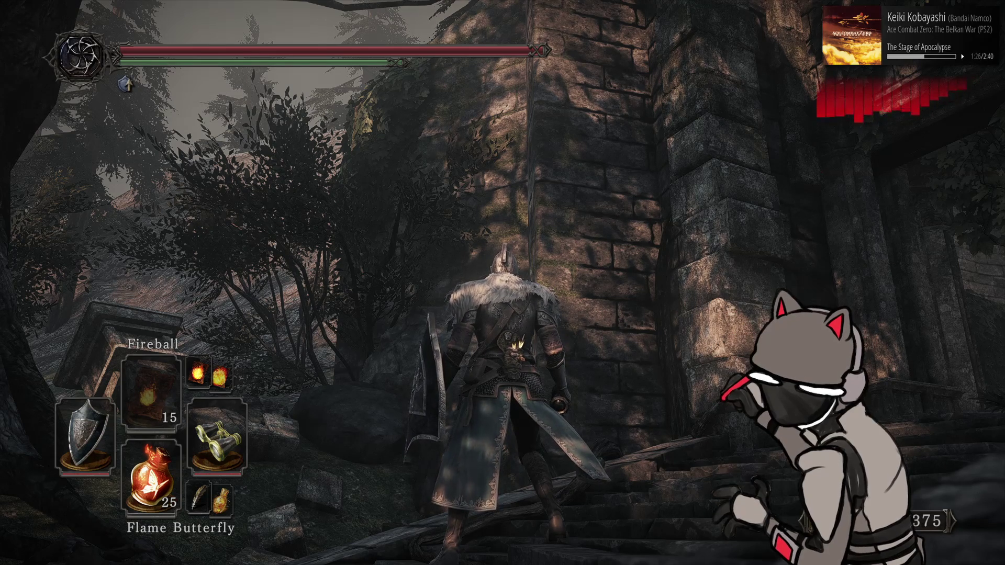
Step: Walk up the stone stairs, through the gateway and around the barrel courtyard
{"action": "key", "text": "w"}
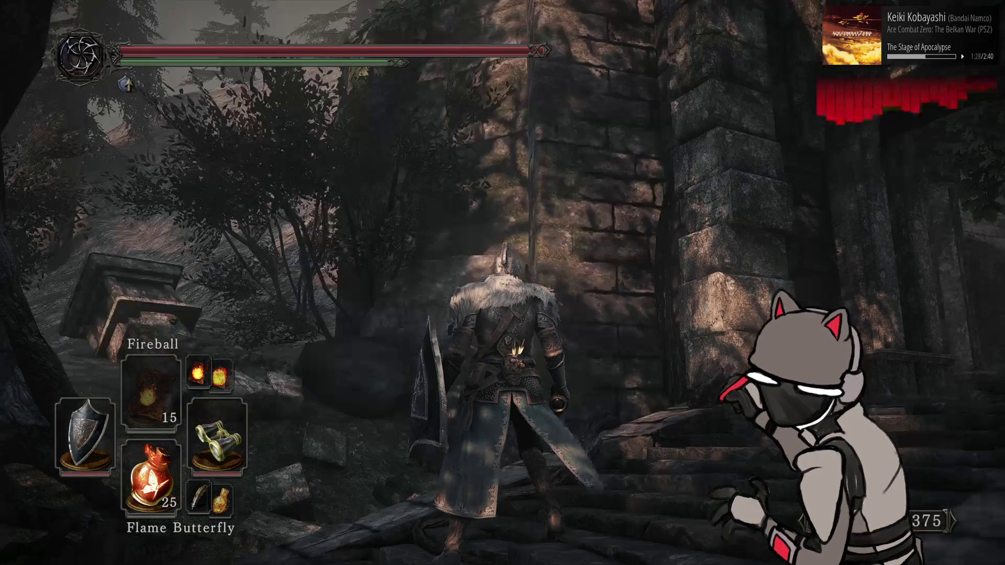
{"action": "key", "text": "w"}
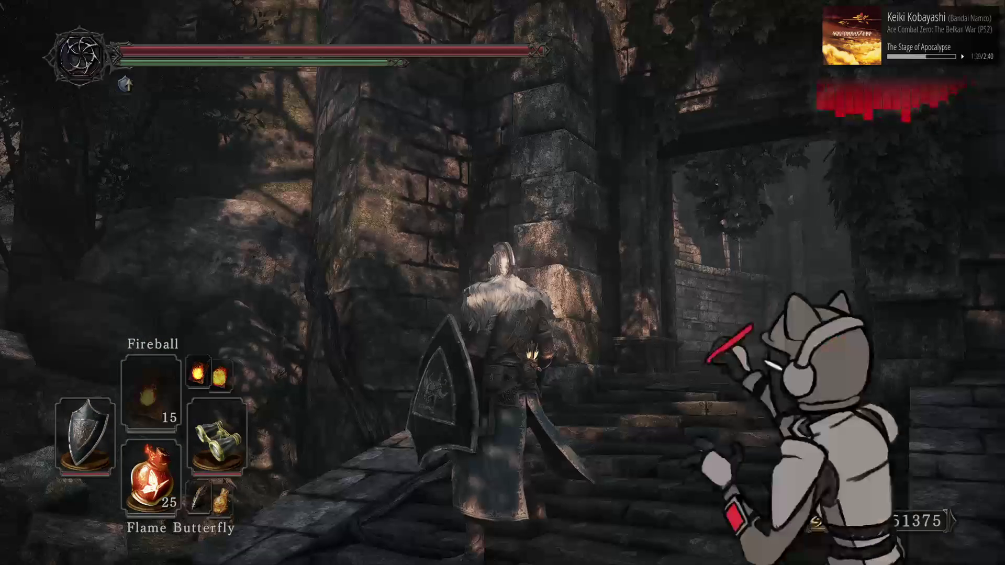
{"action": "key", "text": "w"}
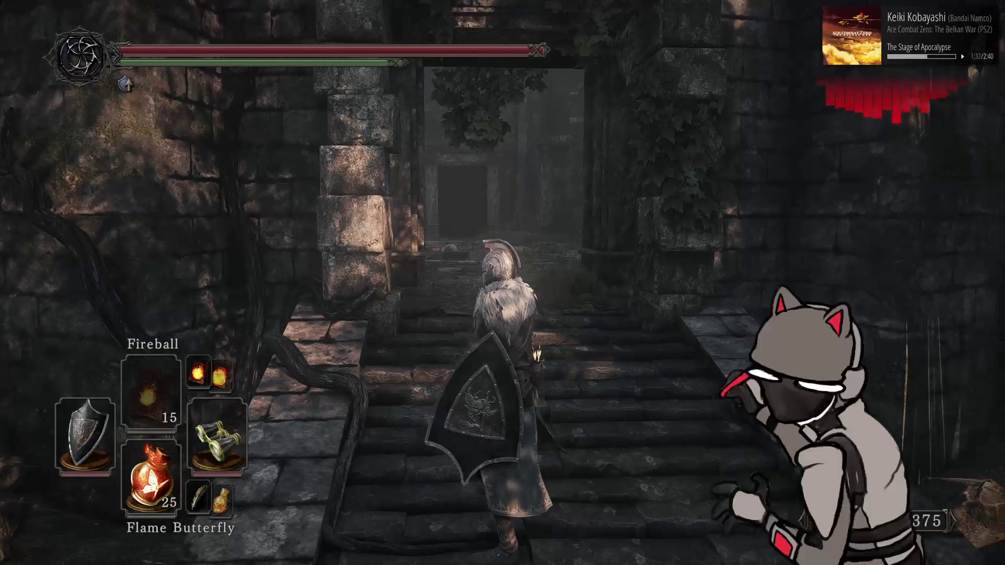
{"action": "key", "text": "w"}
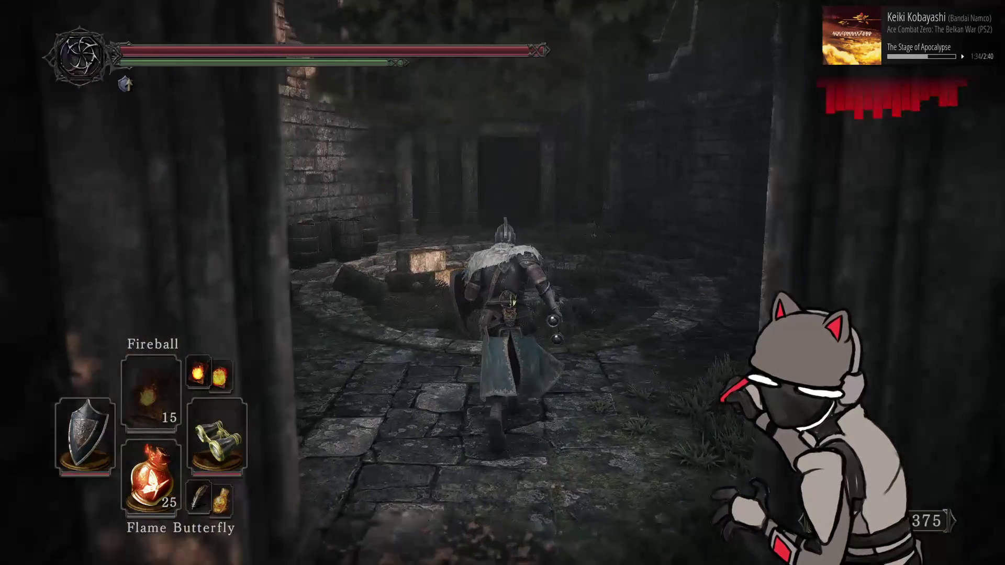
{"action": "key", "text": "w"}
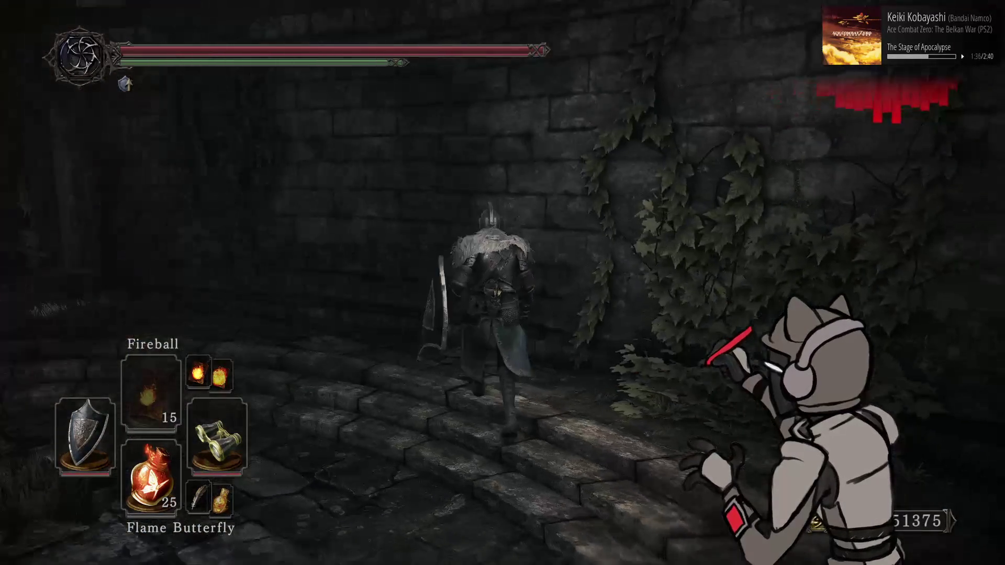
{"action": "key", "text": "w"}
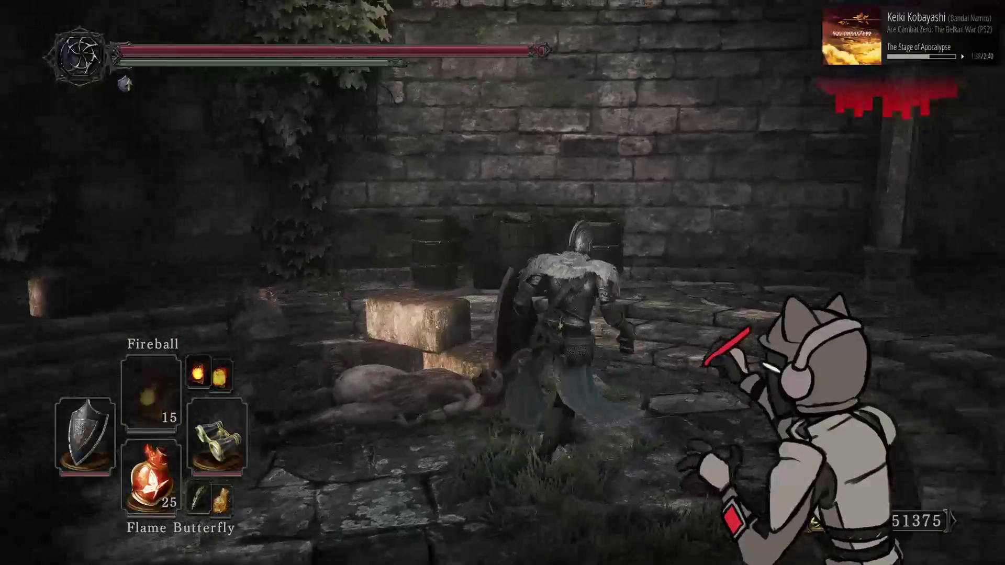
{"action": "key", "text": "w"}
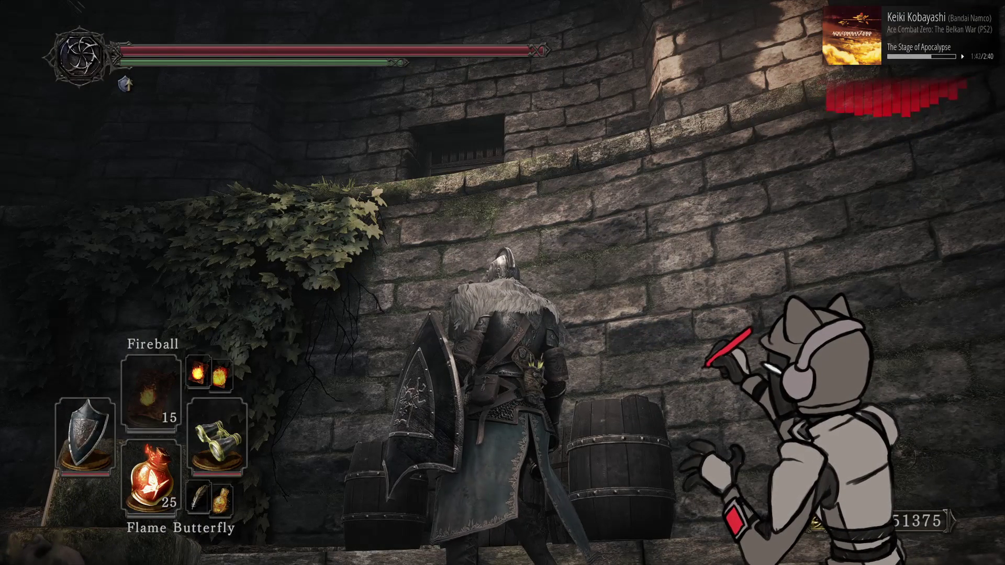
{"action": "key", "text": "w"}
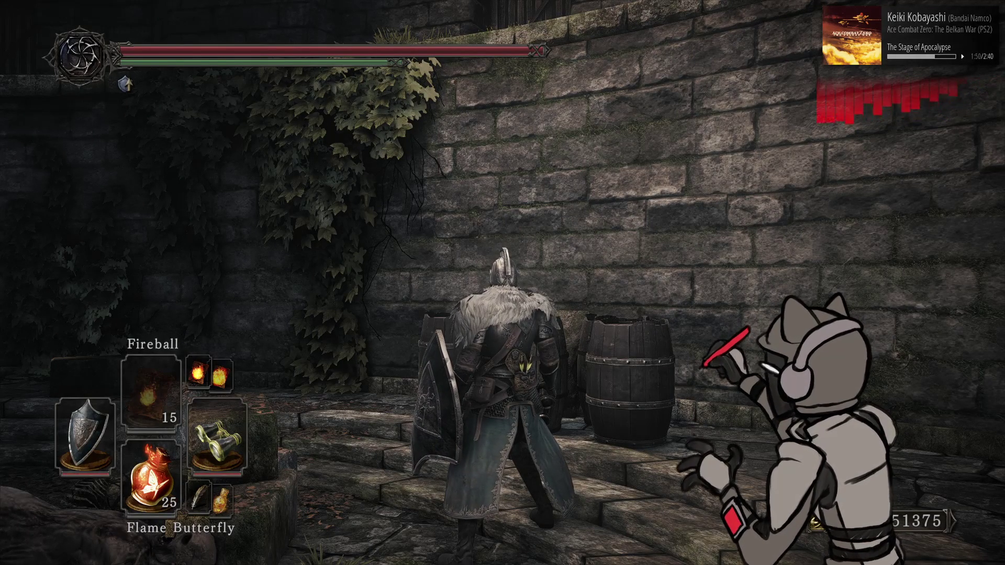
Step: Walk along the ivy-covered wall past the circular stone pit into the corridors
{"action": "key", "text": "w"}
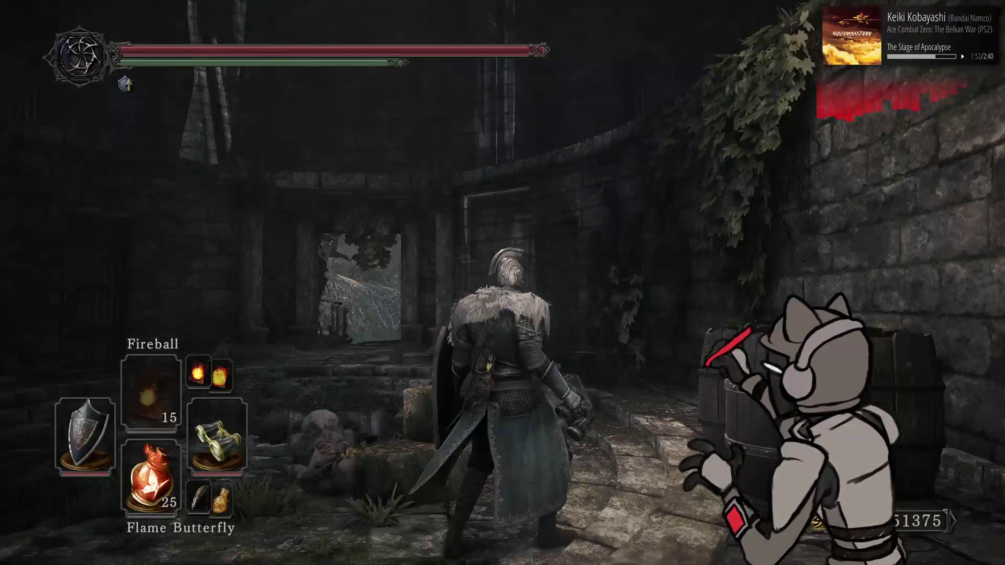
{"action": "key", "text": "w"}
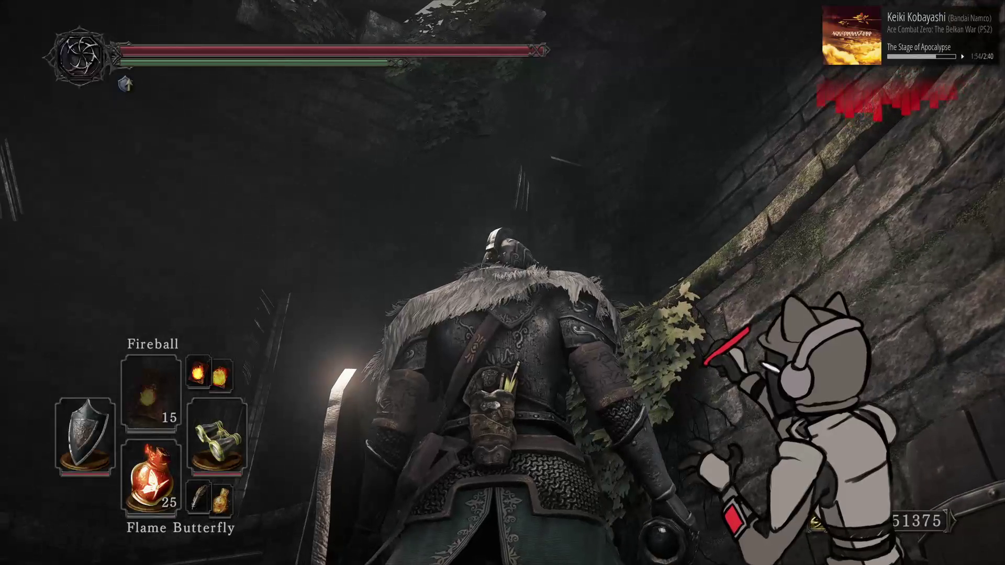
{"action": "key", "text": "w"}
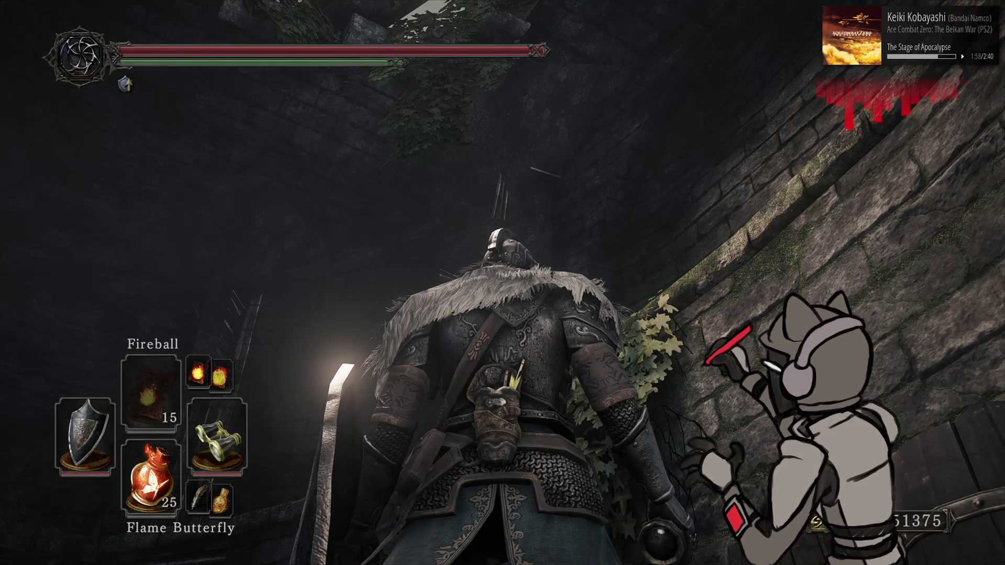
{"action": "key", "text": "w"}
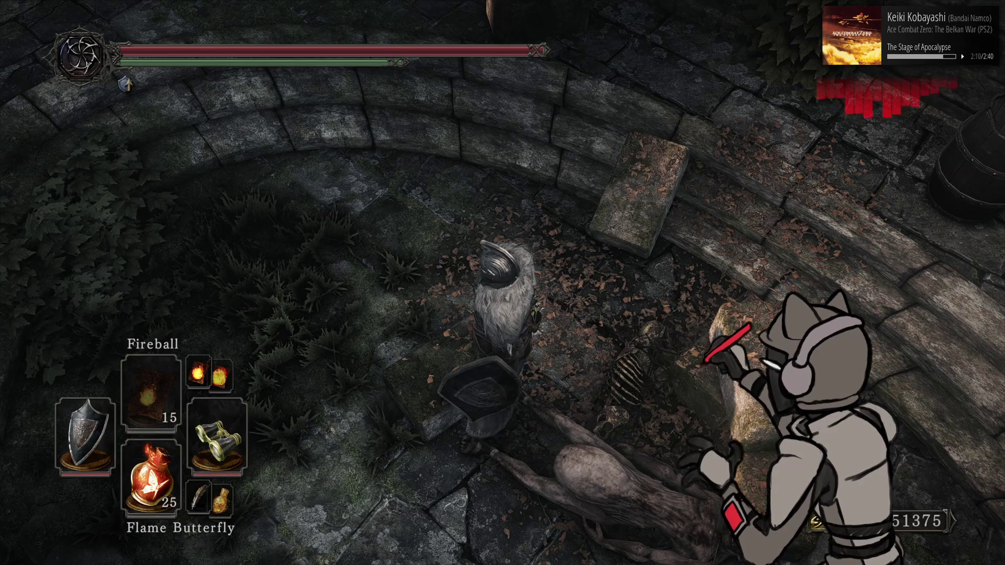
{"action": "key", "text": "w"}
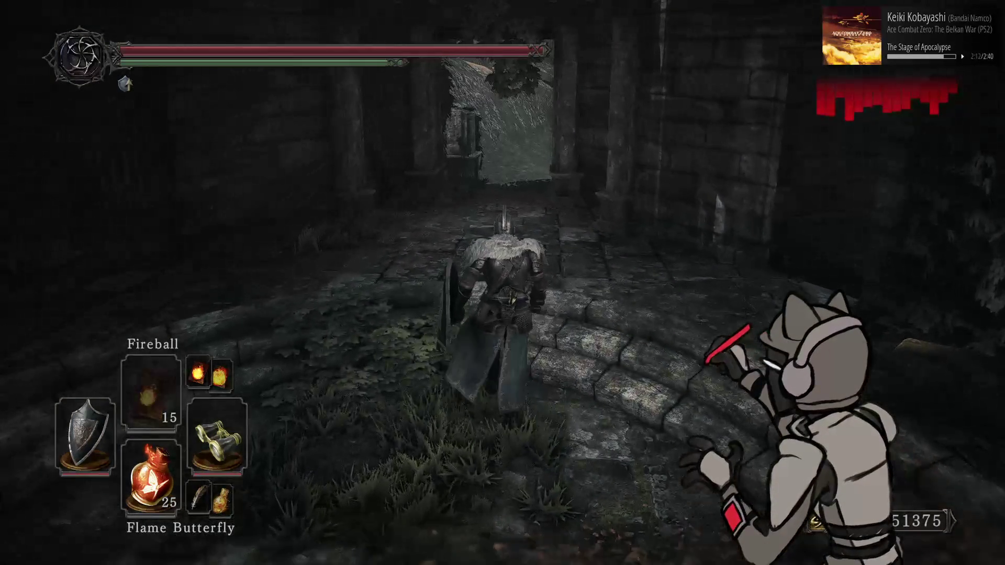
{"action": "key", "text": "w"}
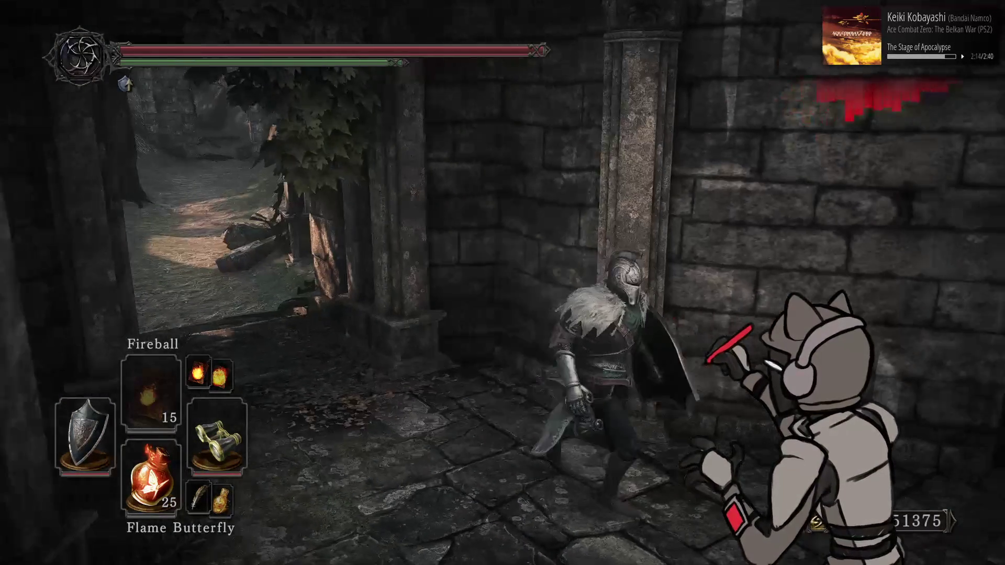
{"action": "key", "text": "w"}
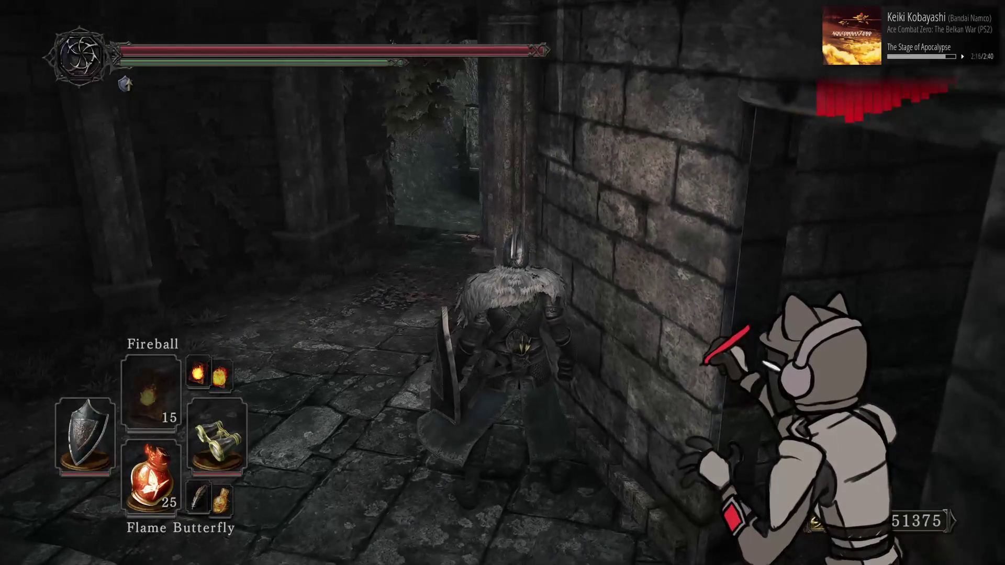
{"action": "key", "text": "a"}
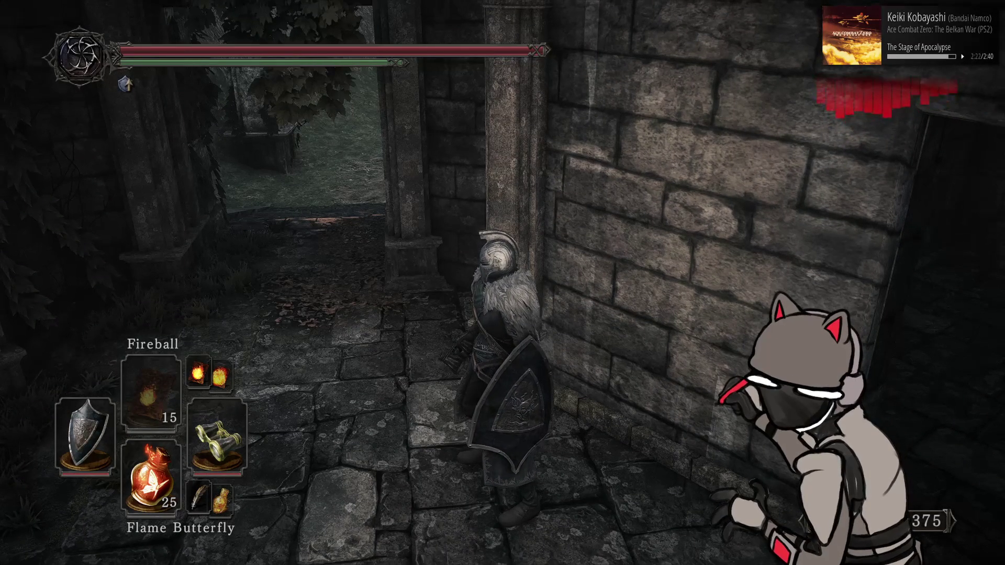
{"action": "key", "text": "w"}
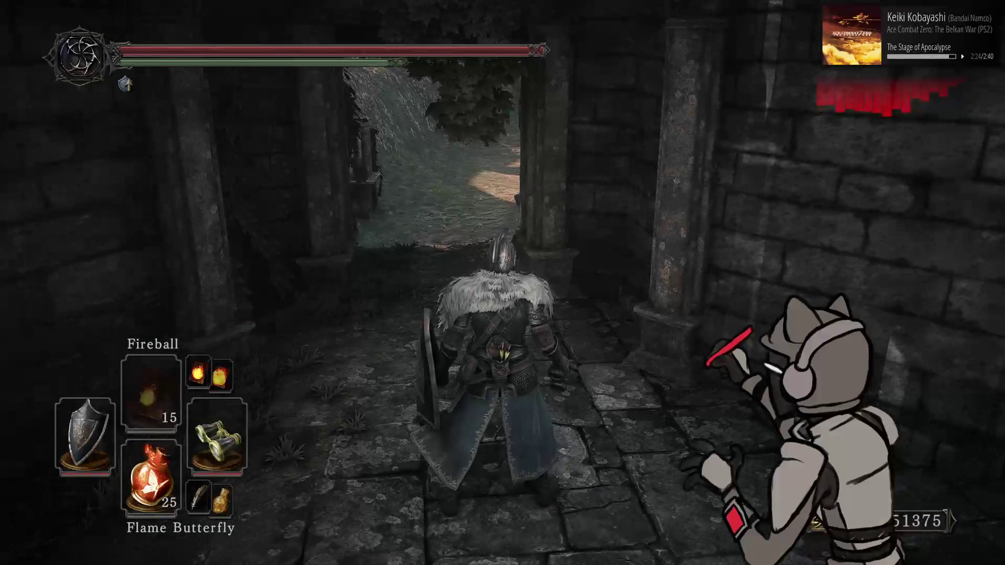
Step: Save and quit Dark Souls II from the system menu, confirming YES
{"action": "key", "text": "Escape"}
{"action": "key", "text": "Left"}
{"action": "key", "text": "Up"}
{"action": "key", "text": "Return"}
{"action": "key", "text": "Left"}
{"action": "key", "text": "Return"}
{"action": "key", "text": "alt+Tab"}
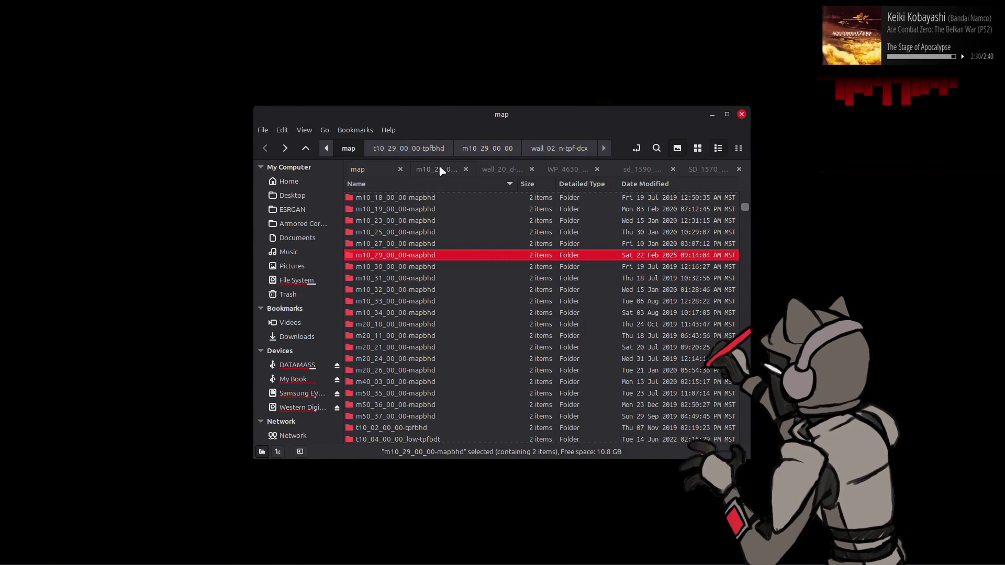
Step: Browse into m10_29_00_00 and repack the wall_20_n-tpf-dcx folder with Yabber
{"action": "left_click", "coordinate": [441, 170]}
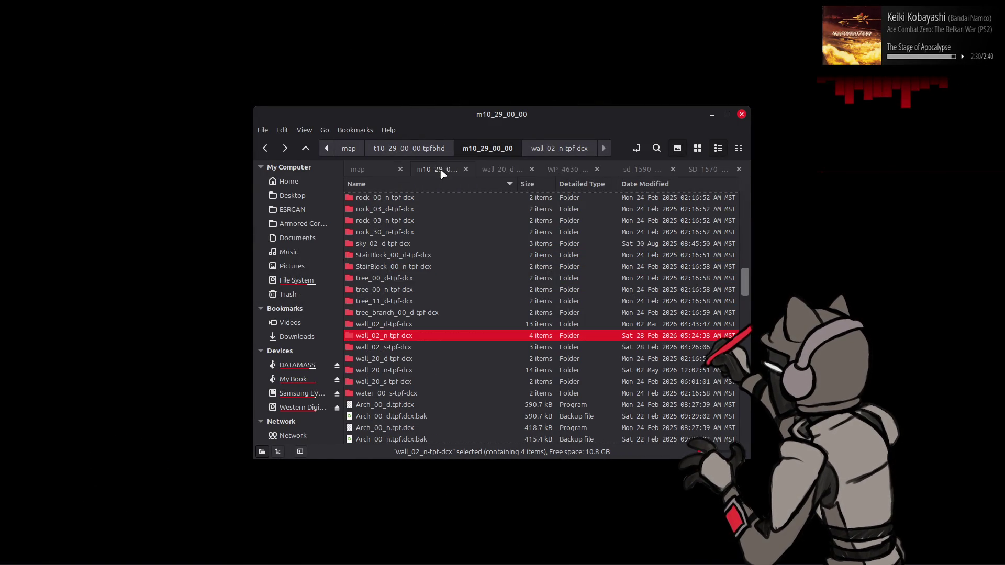
{"action": "right_click", "coordinate": [419, 336]}
{"action": "mouse_move", "coordinate": [456, 103]}
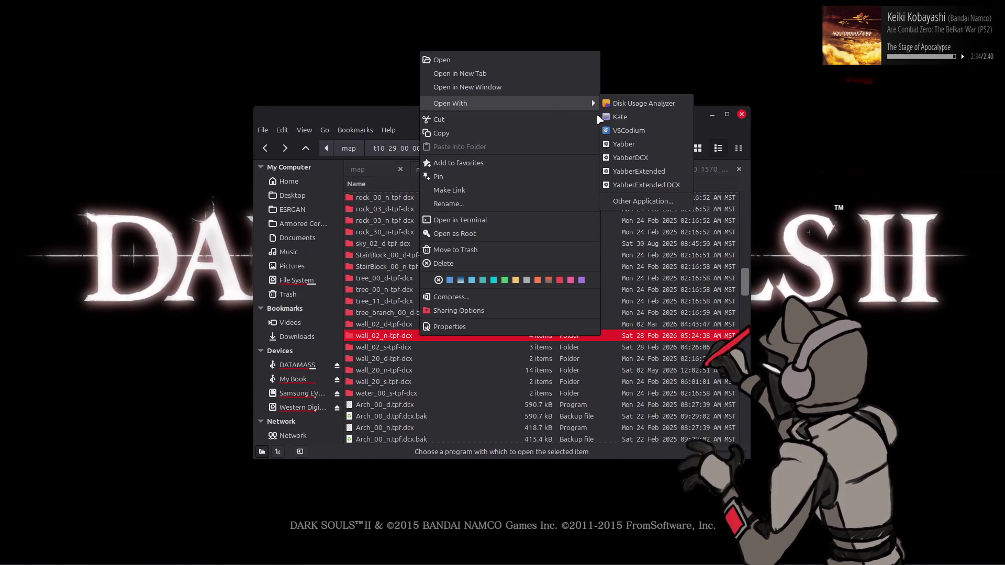
{"action": "left_click", "coordinate": [636, 138]}
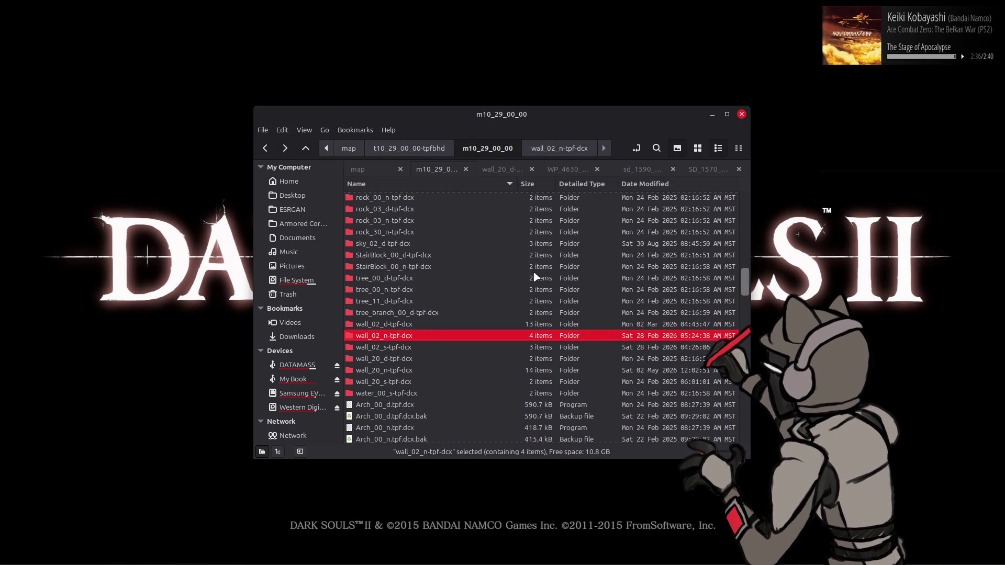
{"action": "double_click", "coordinate": [411, 370]}
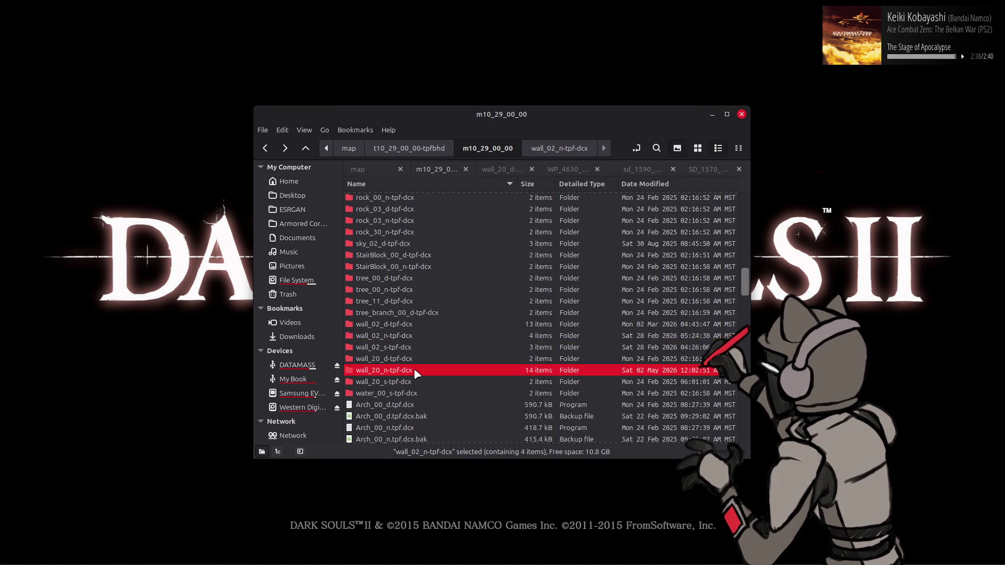
{"action": "key", "text": "alt+Left"}
{"action": "right_click", "coordinate": [410, 370]}
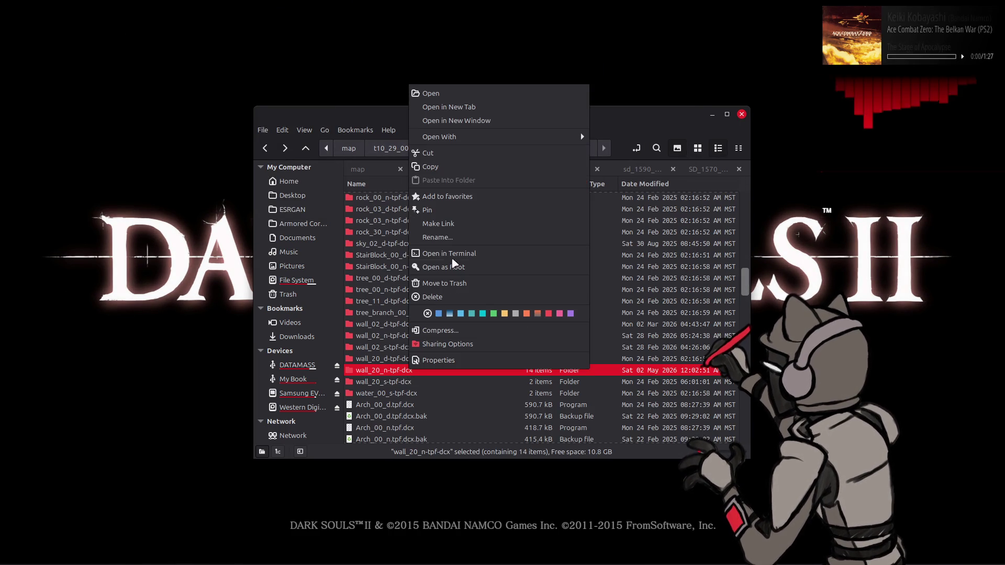
{"action": "mouse_move", "coordinate": [497, 138]}
{"action": "left_click", "coordinate": [637, 177]}
Step: Repack the t10_29_00_00-tpfbhd folder with Yabber and return to the game's title screen
{"action": "key", "text": "alt+Up"}
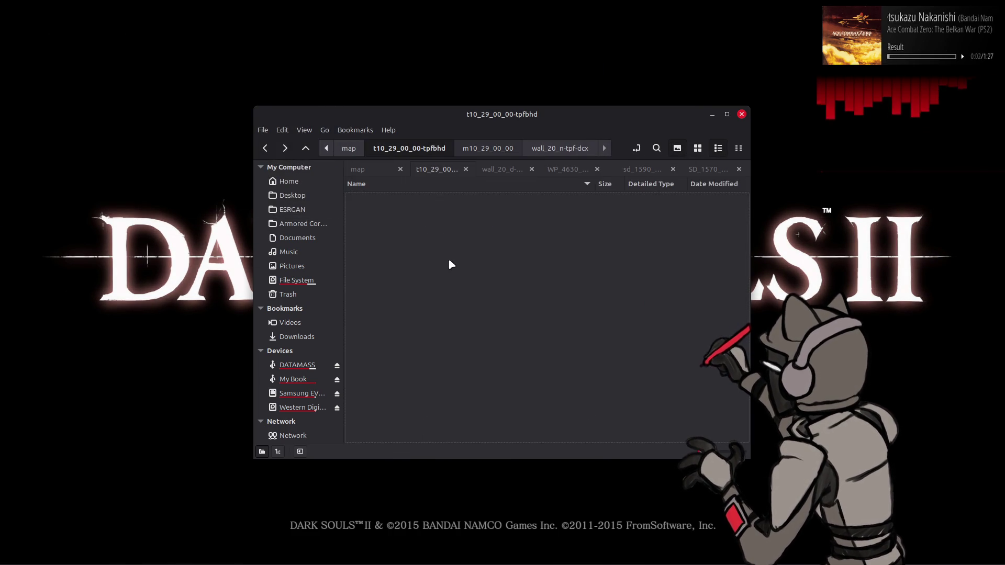
{"action": "key", "text": "alt+Up"}
{"action": "right_click", "coordinate": [413, 314]}
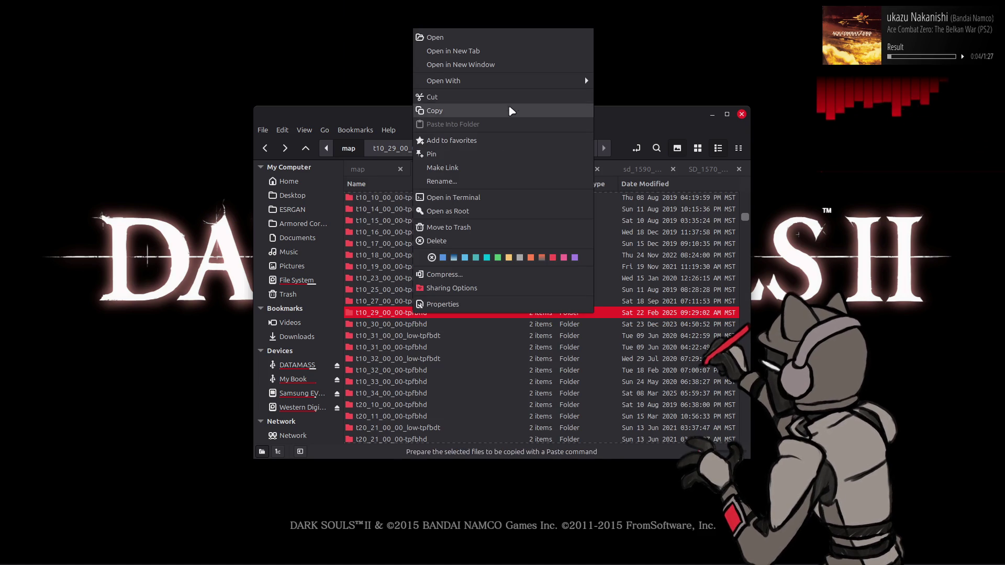
{"action": "mouse_move", "coordinate": [550, 85]}
{"action": "left_click", "coordinate": [624, 123]}
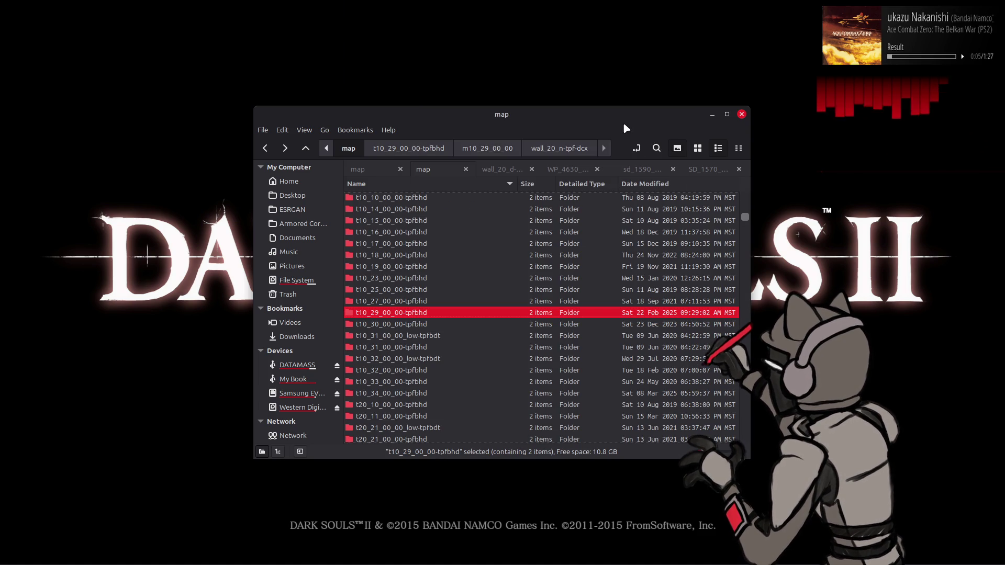
{"action": "left_click", "coordinate": [633, 78]}
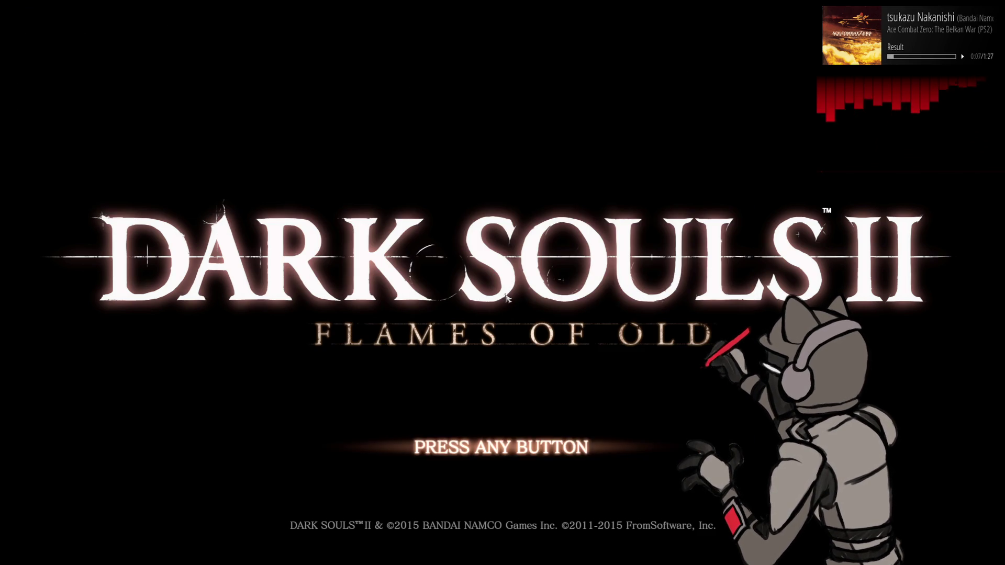
Step: Get past the title screen, continue offline, and load the PARAM MAN character
{"action": "left_click", "coordinate": [514, 359]}
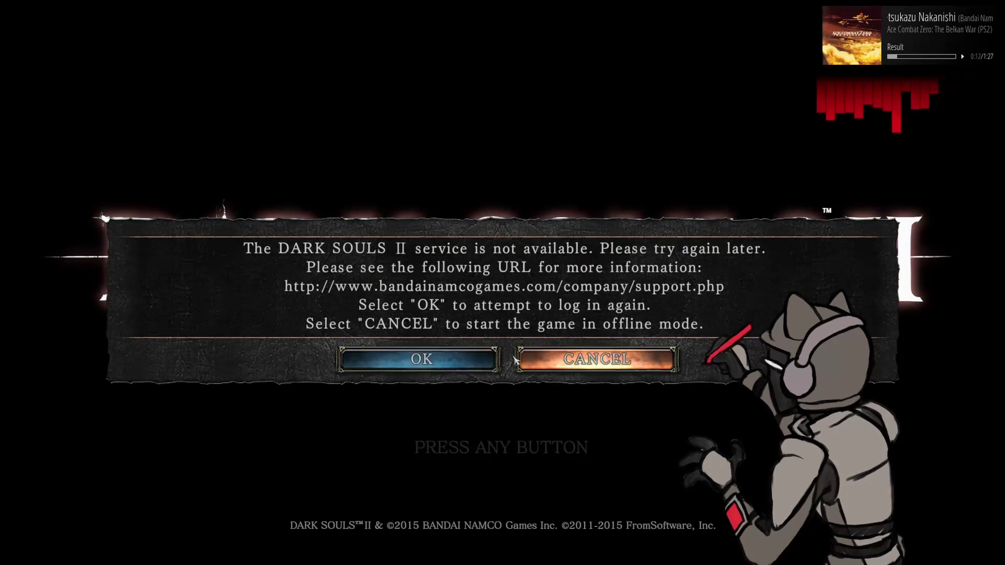
{"action": "left_click", "coordinate": [571, 367]}
{"action": "key", "text": "Return"}
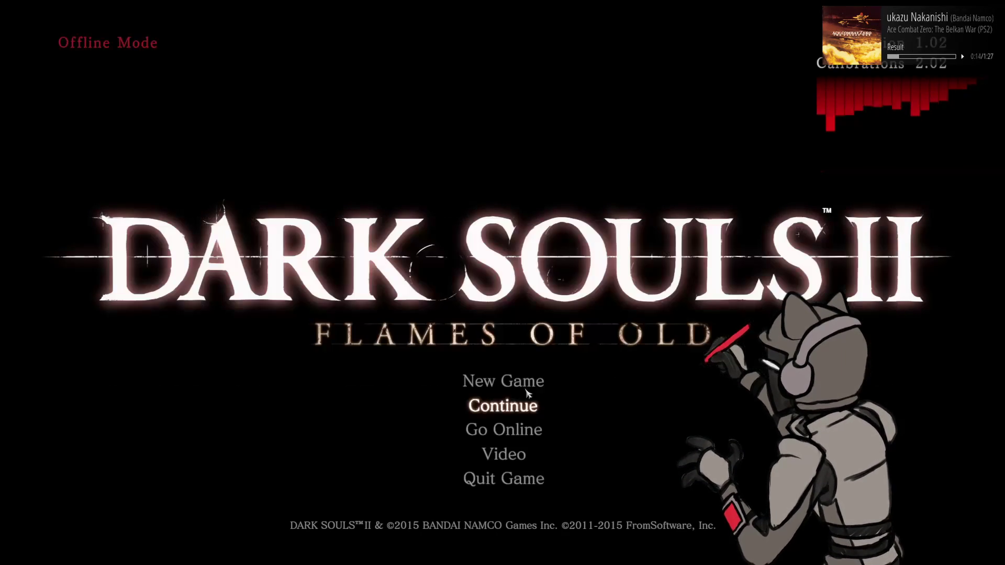
{"action": "key", "text": "Return"}
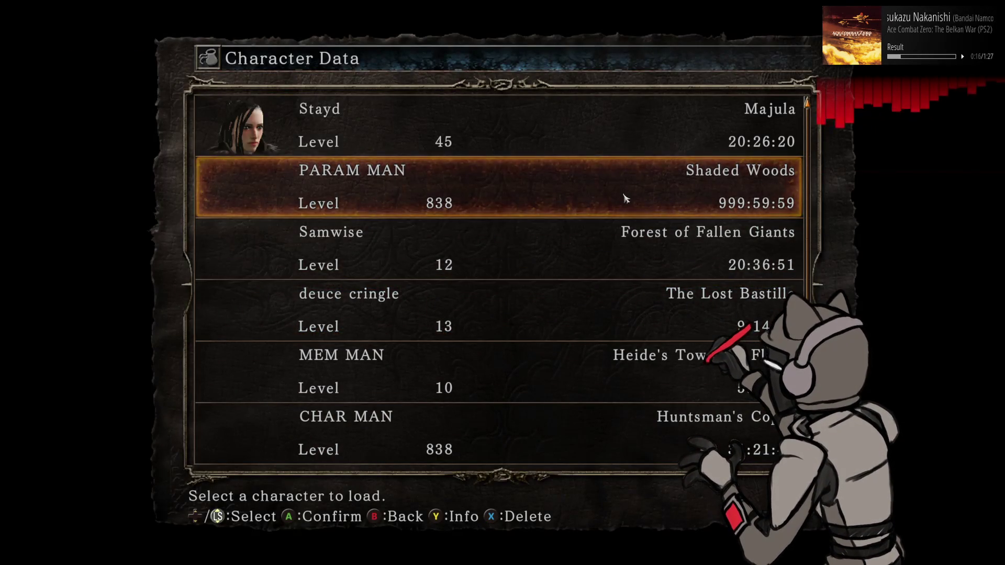
{"action": "left_click", "coordinate": [626, 198]}
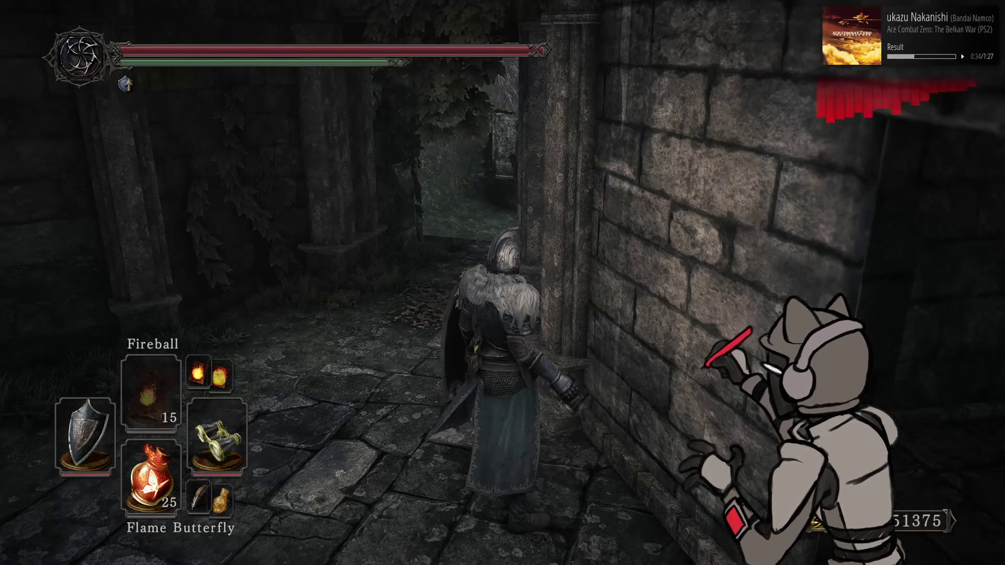
Step: Walk the knight through the doorway and along the curved stone path to the wall
{"action": "key", "text": "w"}
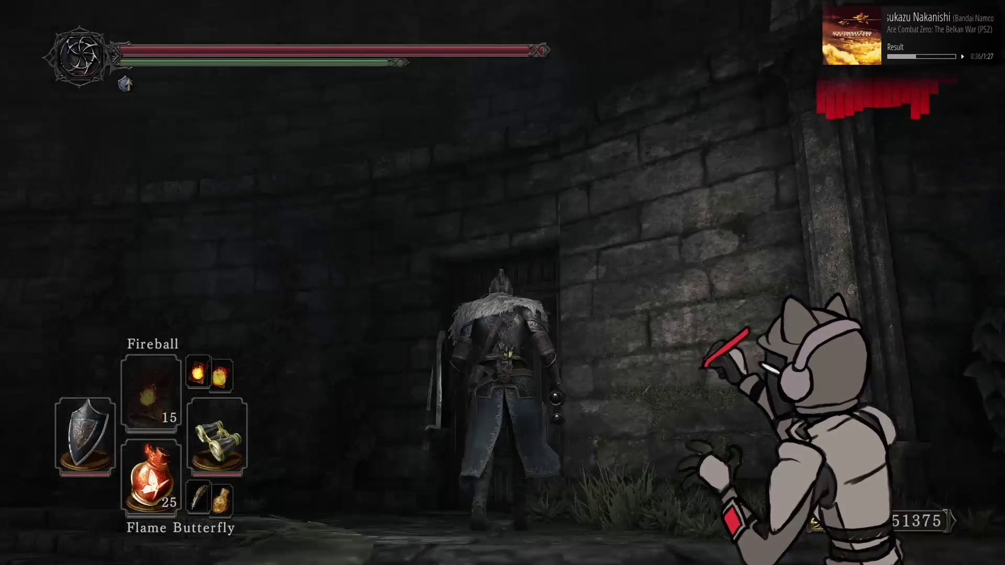
{"action": "key", "text": "w"}
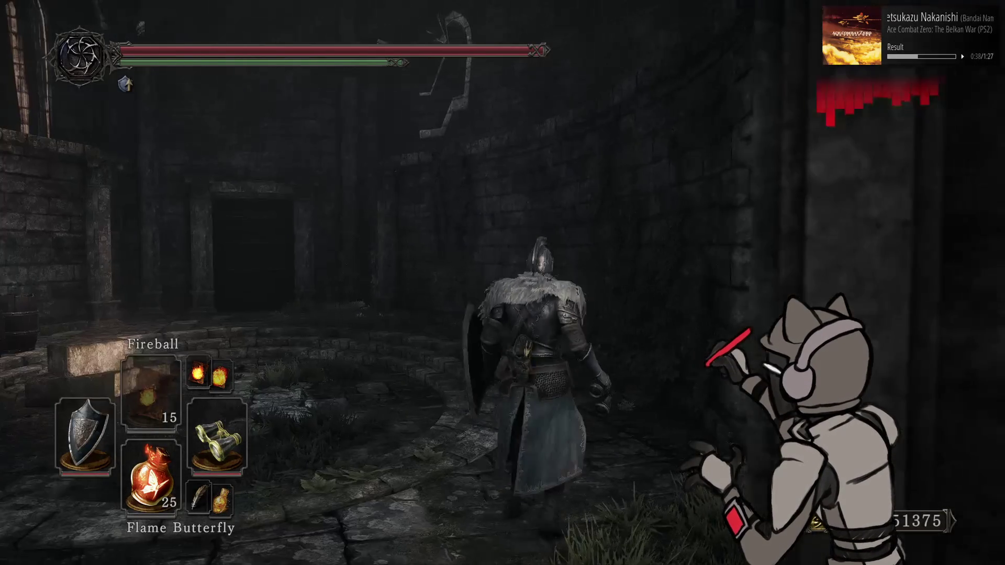
{"action": "key", "text": "w"}
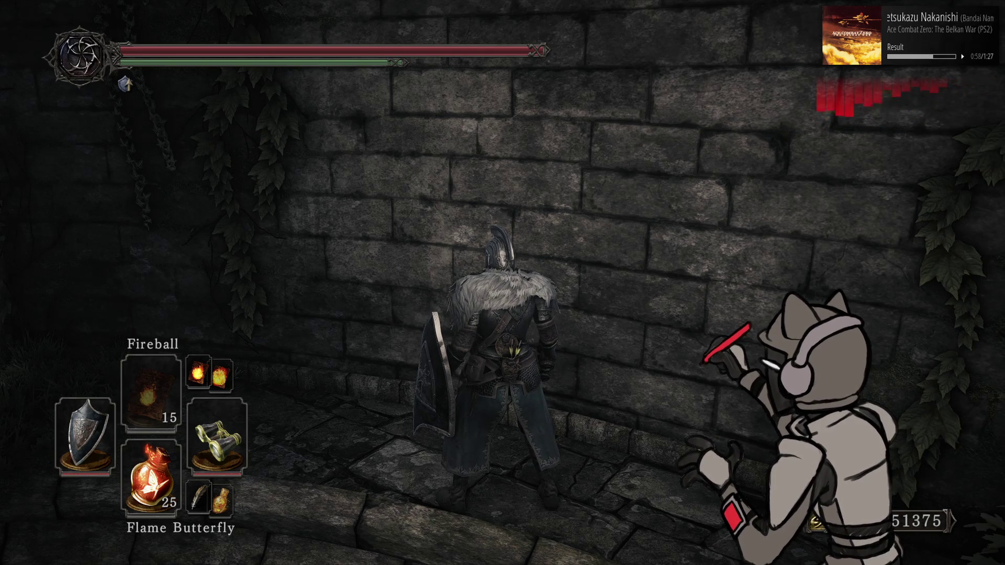
Step: Run down the corridor, through the archway into the clearing, and around the brick pillar
{"action": "key", "text": "w"}
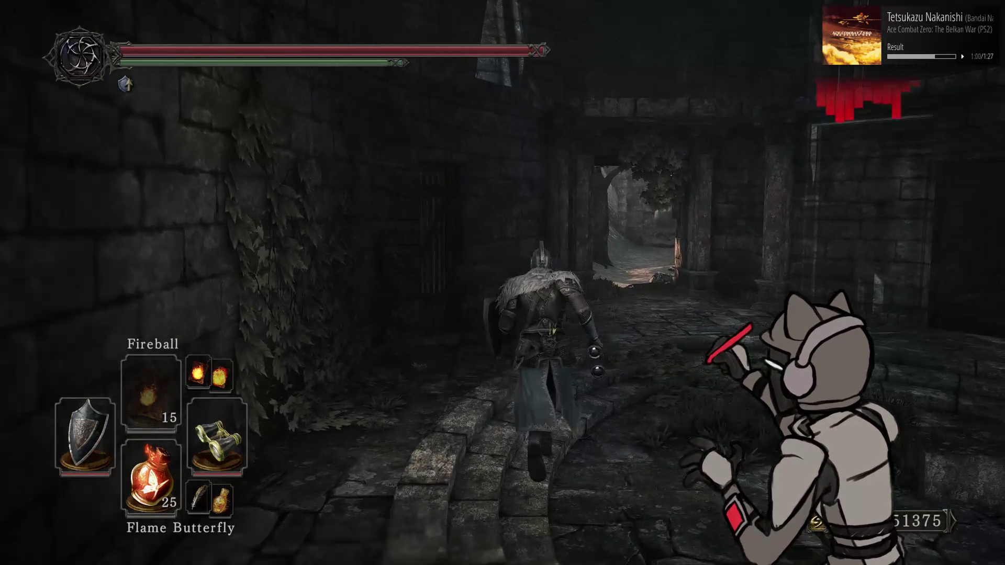
{"action": "key", "text": "w"}
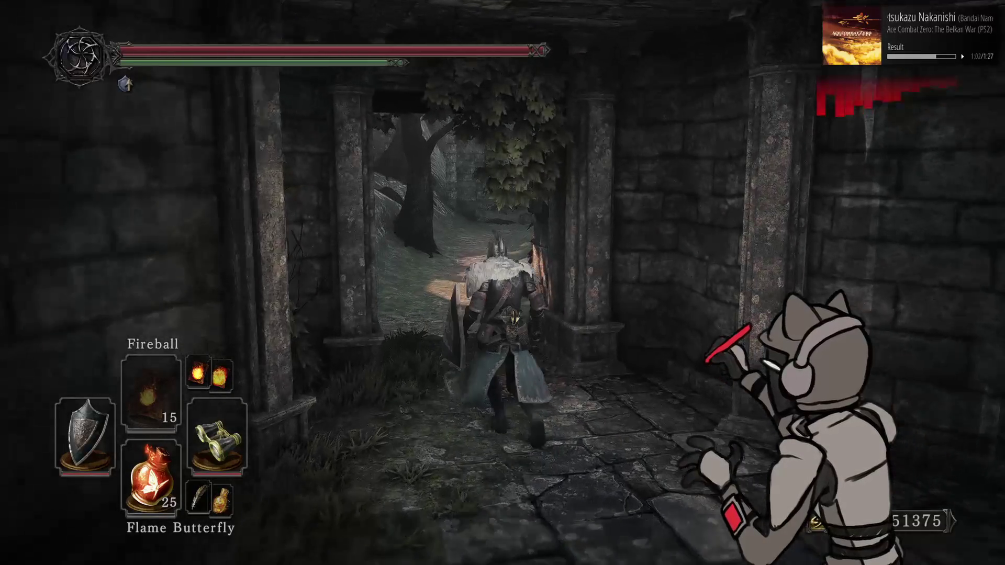
{"action": "key", "text": "w"}
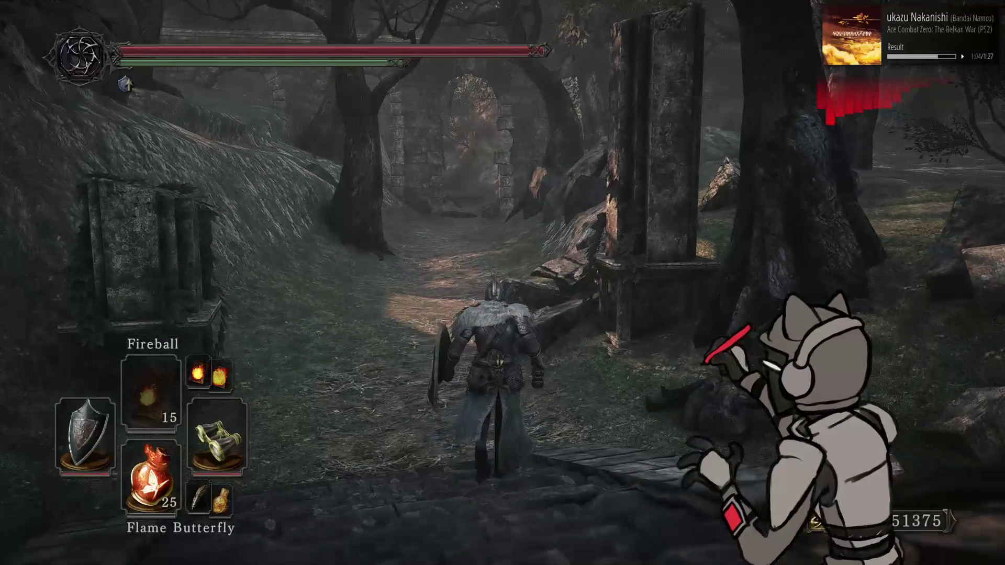
{"action": "key", "text": "w"}
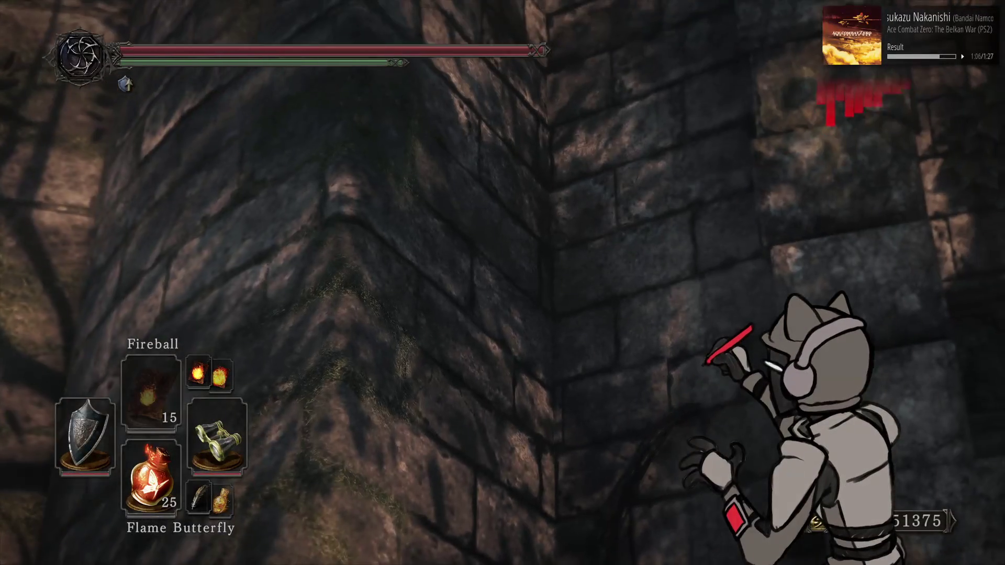
{"action": "key", "text": "w"}
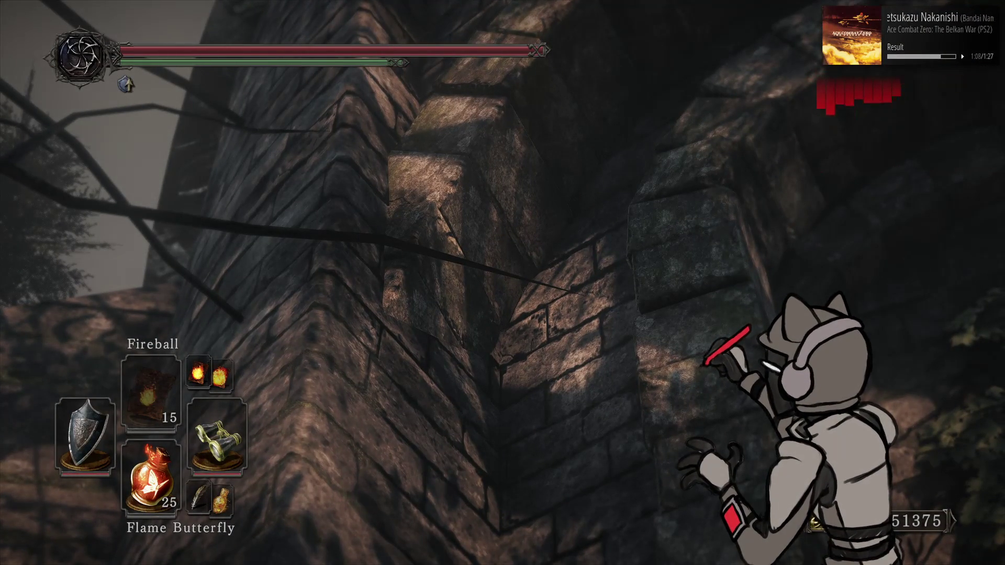
{"action": "key", "text": "w"}
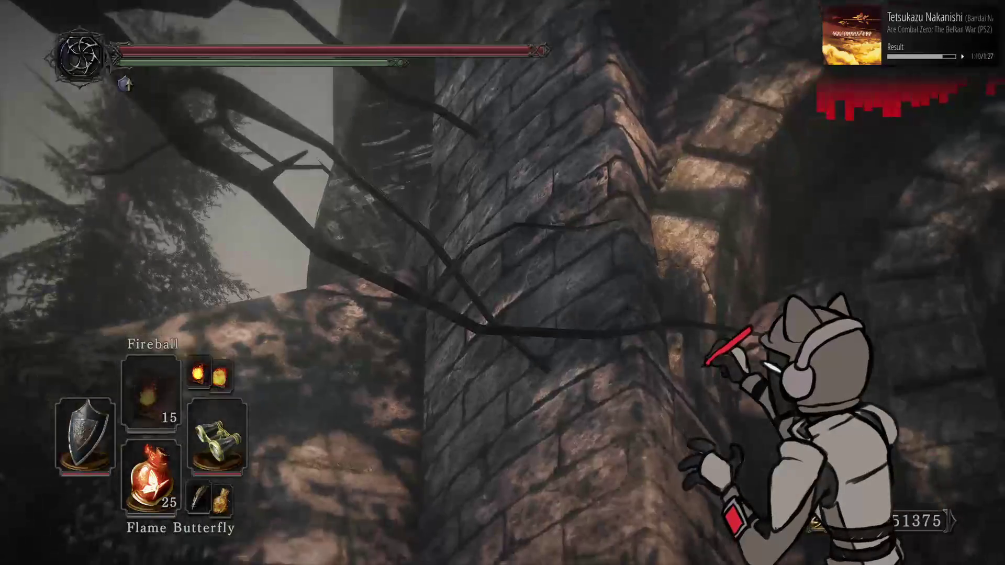
{"action": "key", "text": "w"}
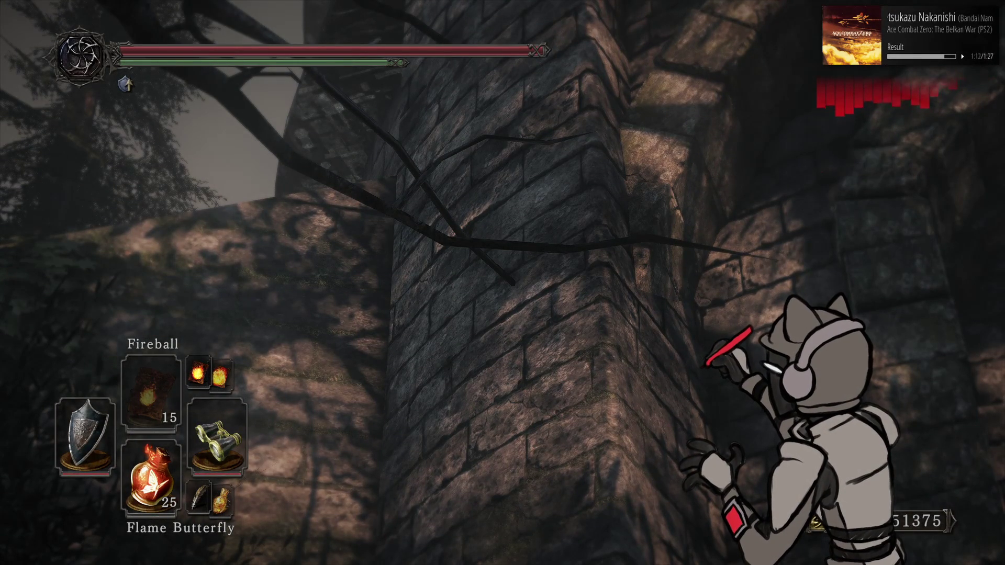
Step: Look over the sunlit wall, brick tower and archway, stopping before the tower archway
{"action": "key", "text": "w"}
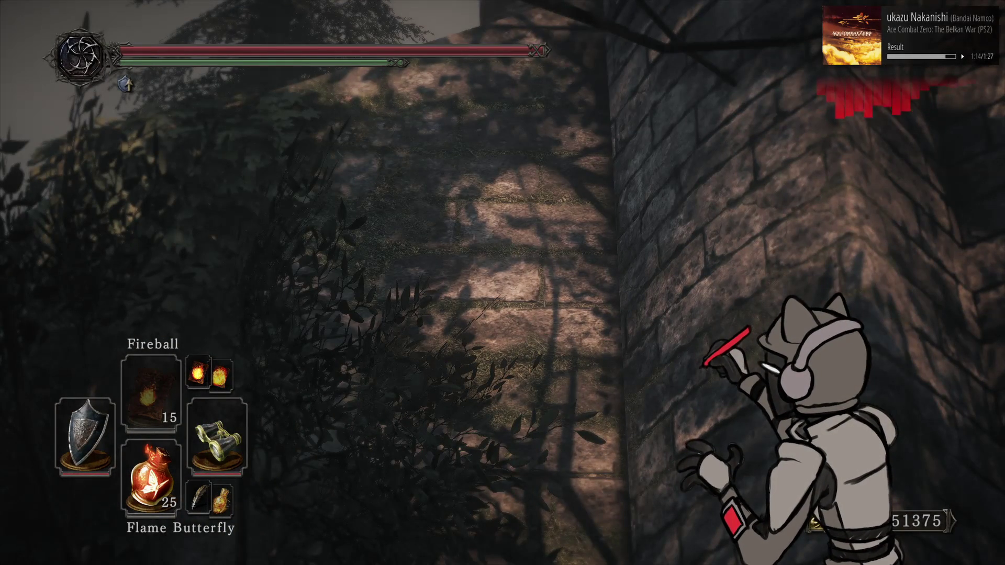
{"action": "key", "text": "w"}
{"action": "key", "text": "w"}
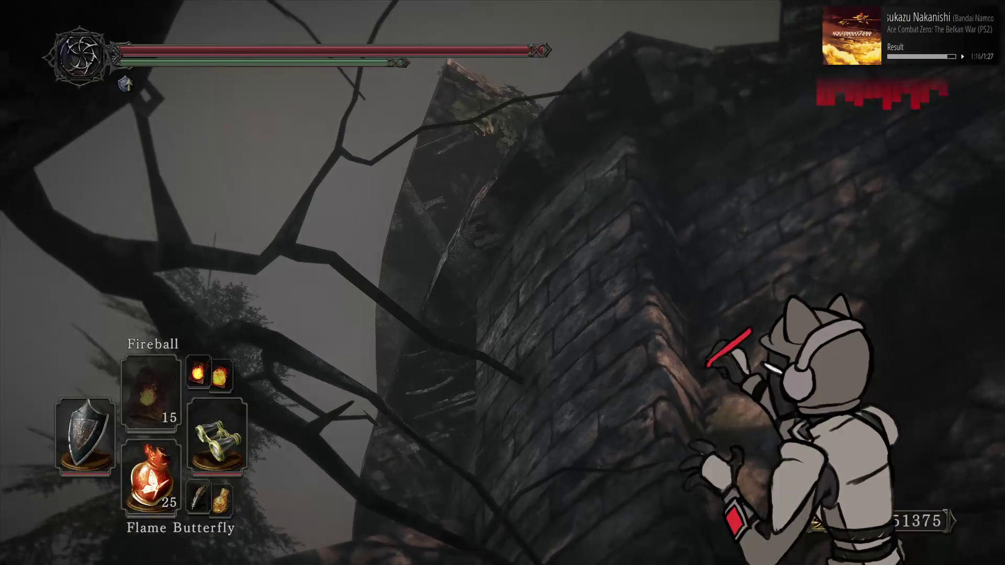
{"action": "key", "text": "w"}
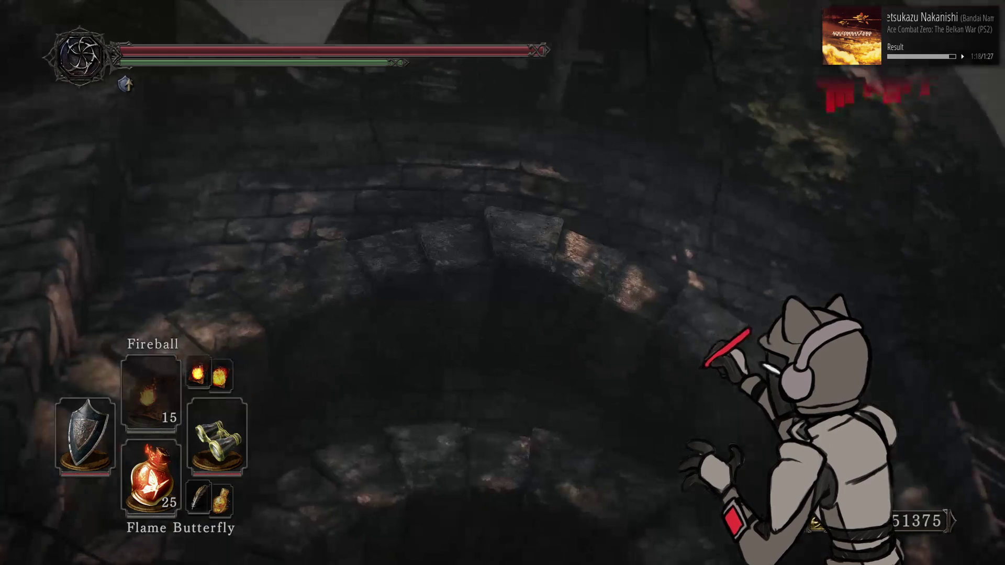
{"action": "key", "text": "w"}
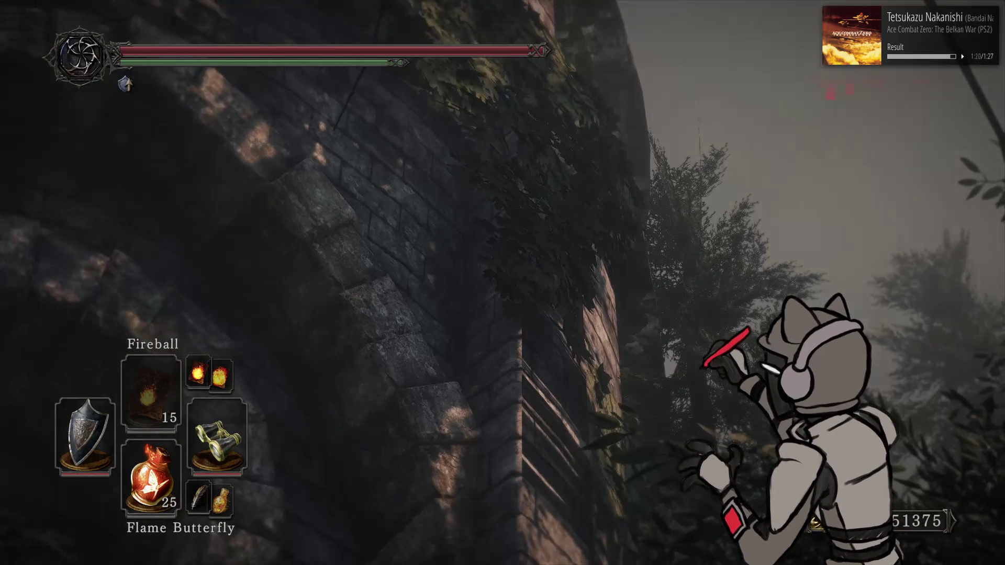
{"action": "key", "text": "w"}
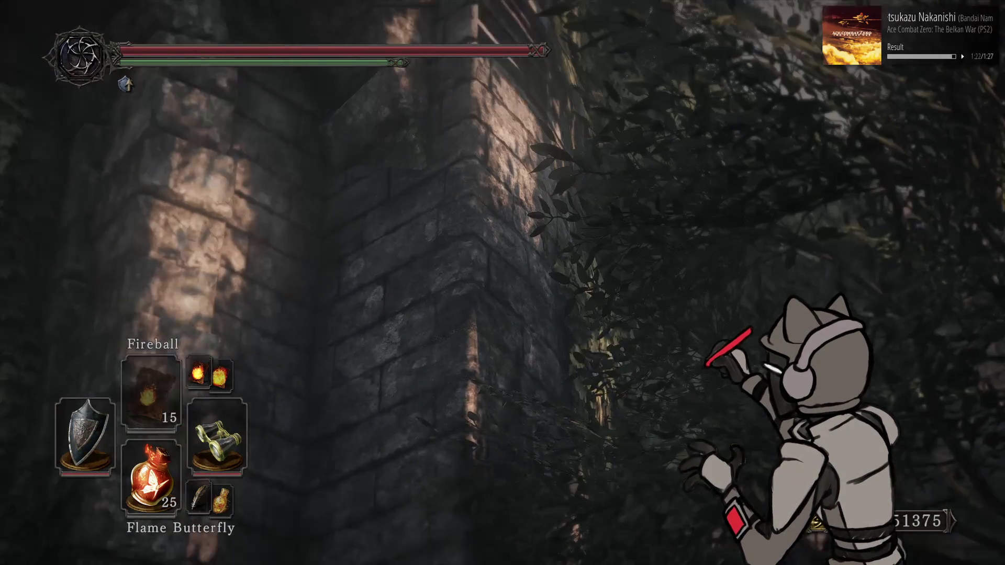
{"action": "key", "text": "w"}
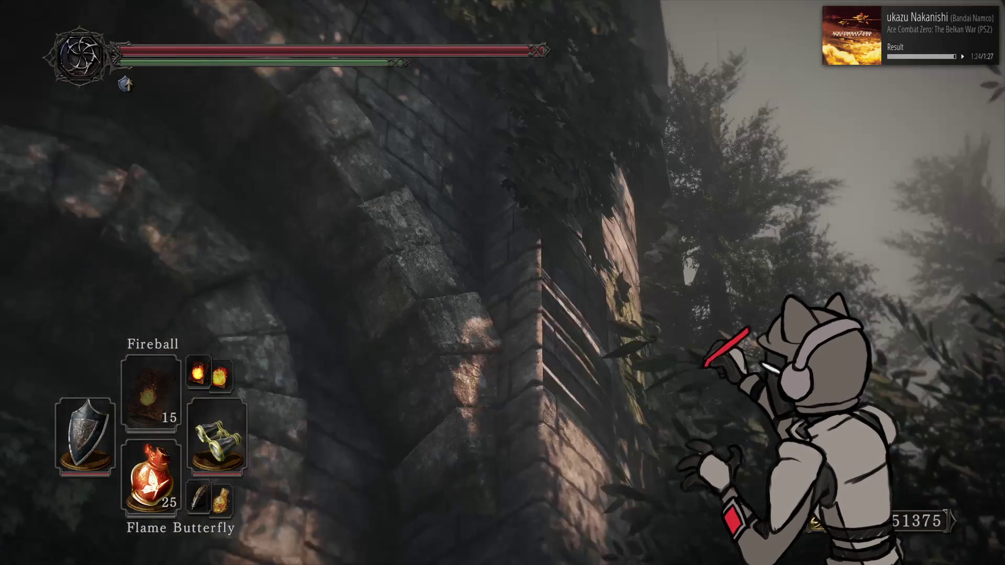
{"action": "key", "text": "w"}
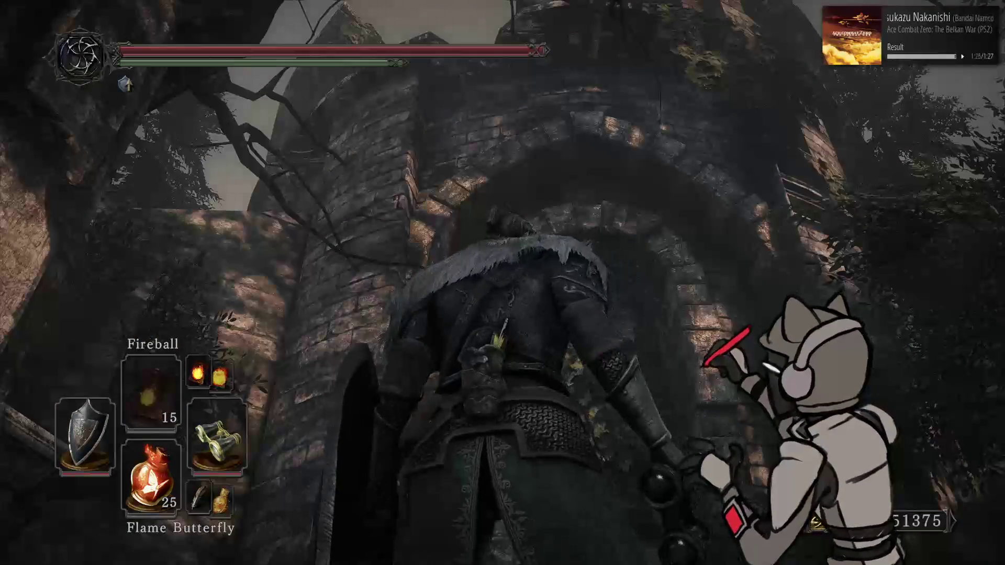
{"action": "key", "text": "w"}
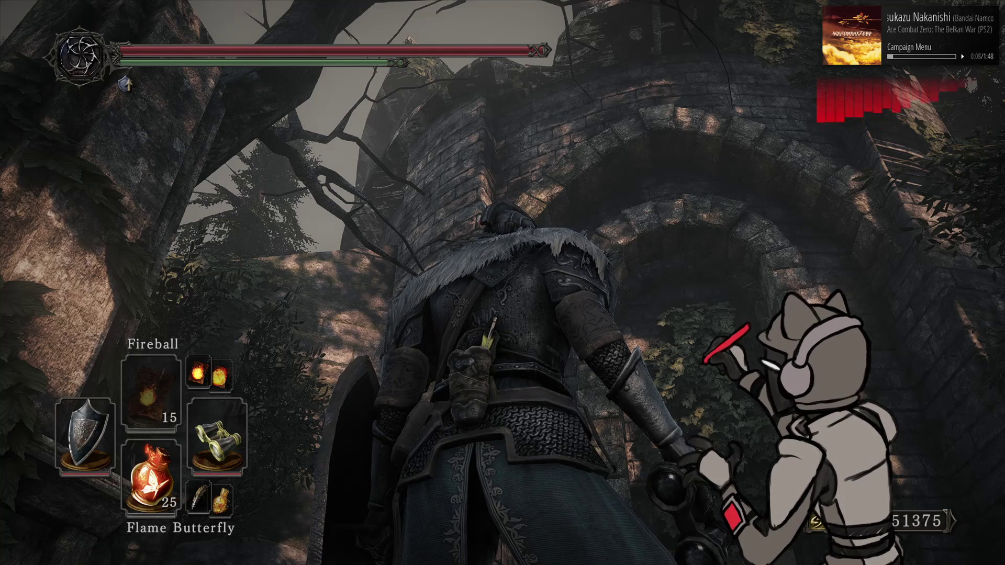
Step: Level the view and walk the knight past the ivy pillar along the grassy path
{"action": "key", "text": "q"}
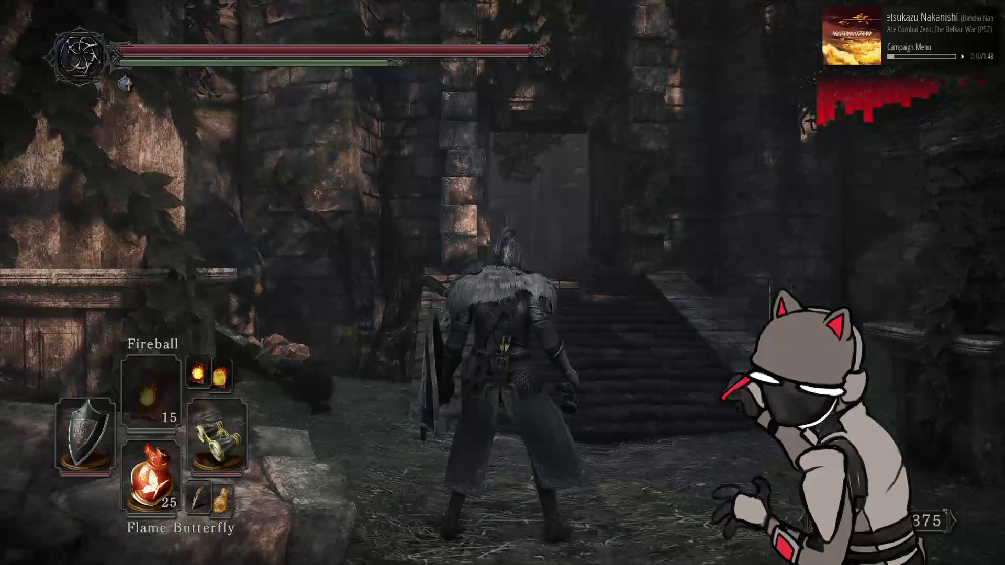
{"action": "key", "text": "w"}
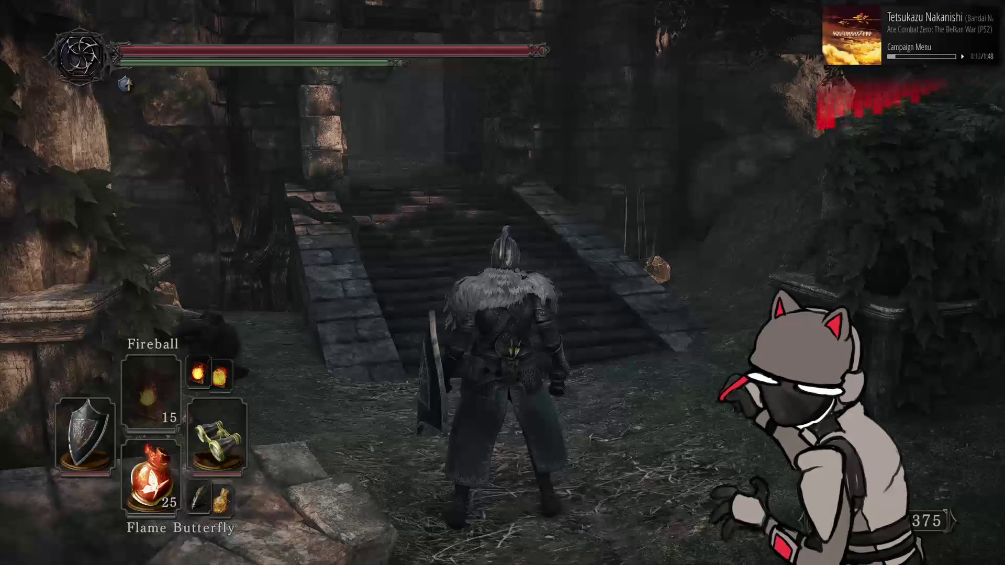
{"action": "key", "text": "d"}
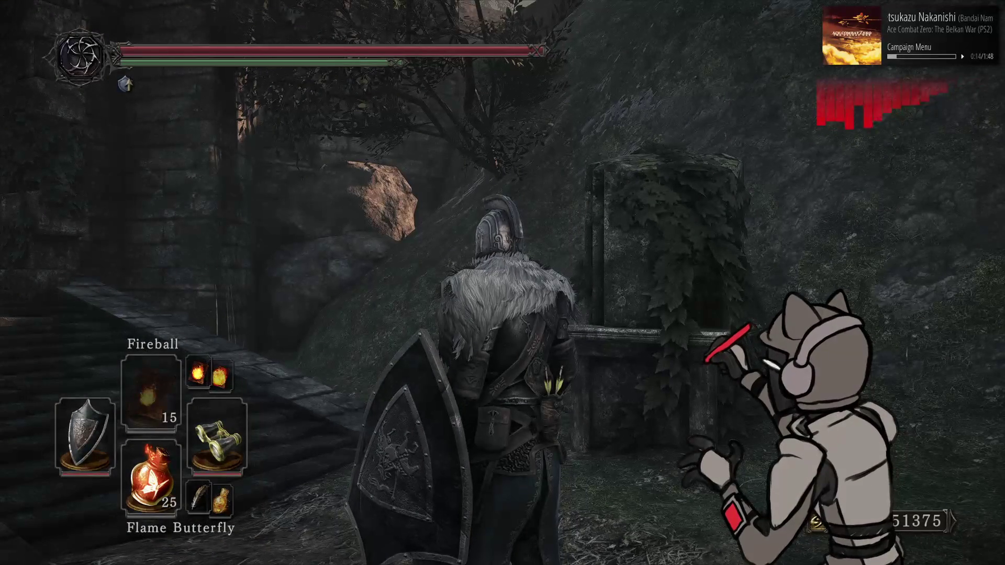
{"action": "key", "text": "w"}
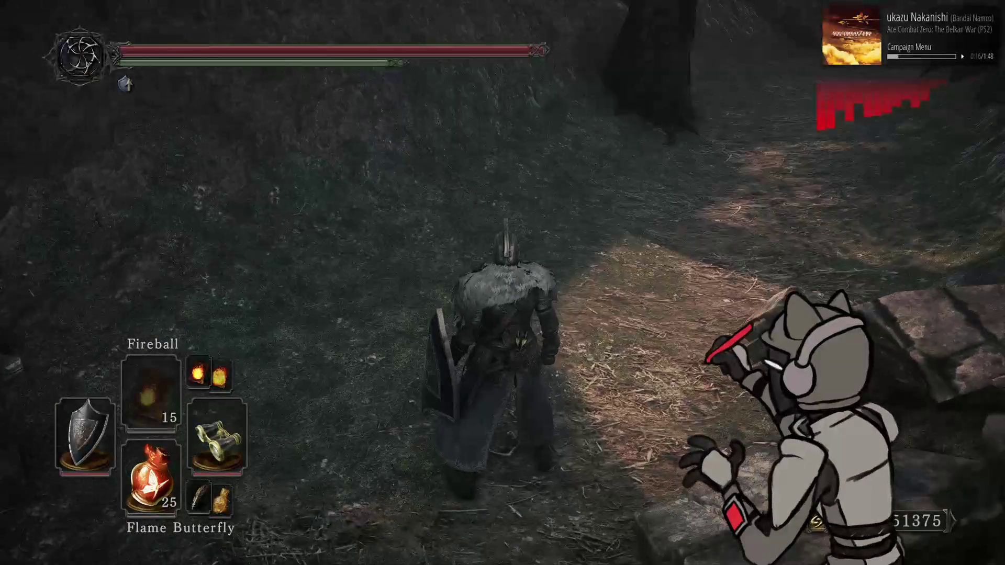
{"action": "key", "text": "w"}
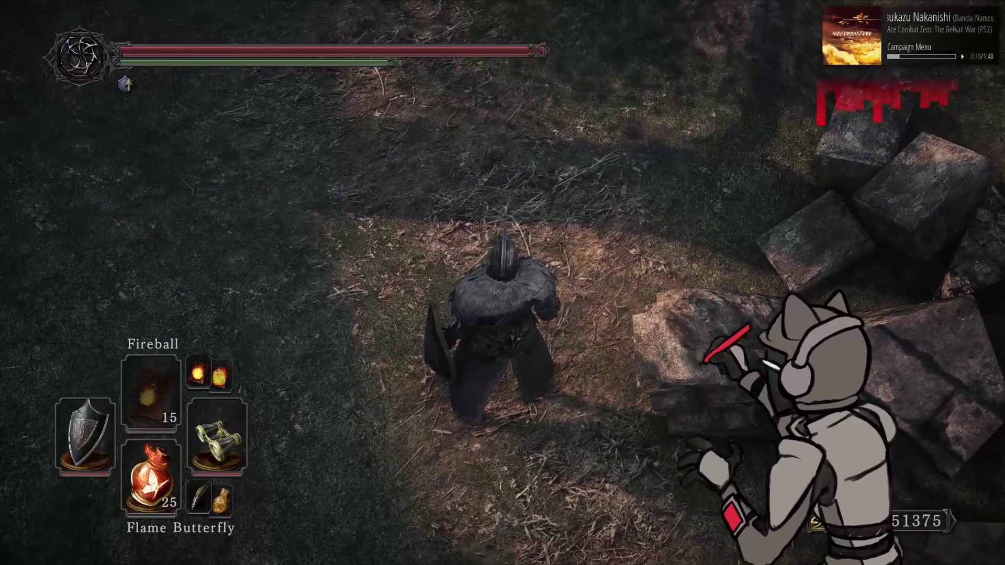
{"action": "key", "text": "w"}
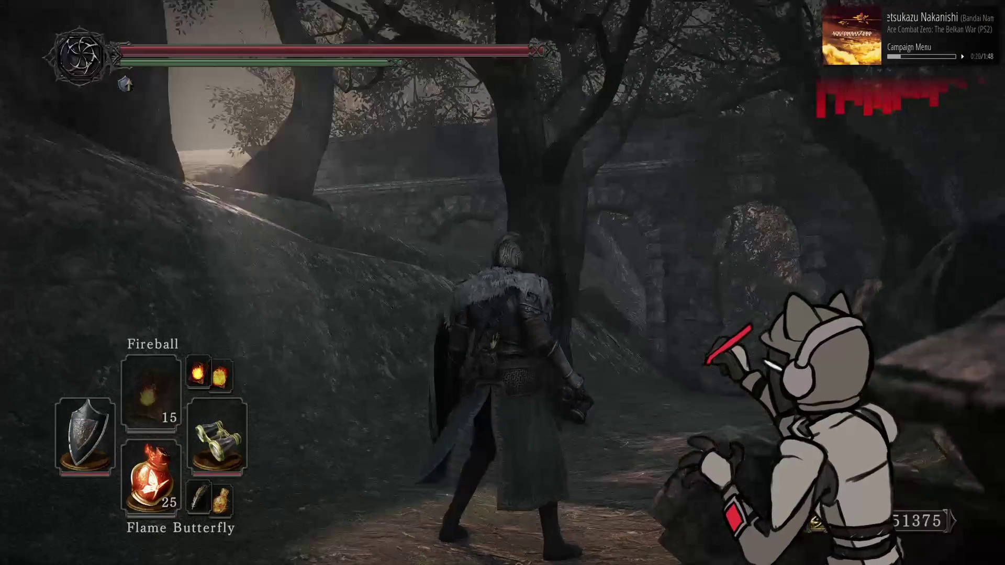
Step: Walk past the boulder to the stone ruins and up to the ruined archway
{"action": "key", "text": "w"}
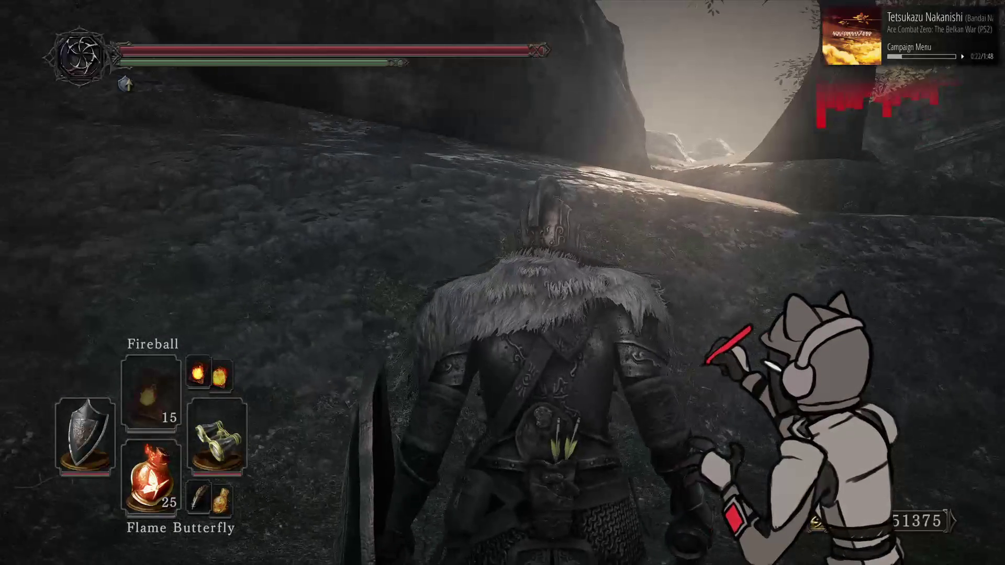
{"action": "key", "text": "w"}
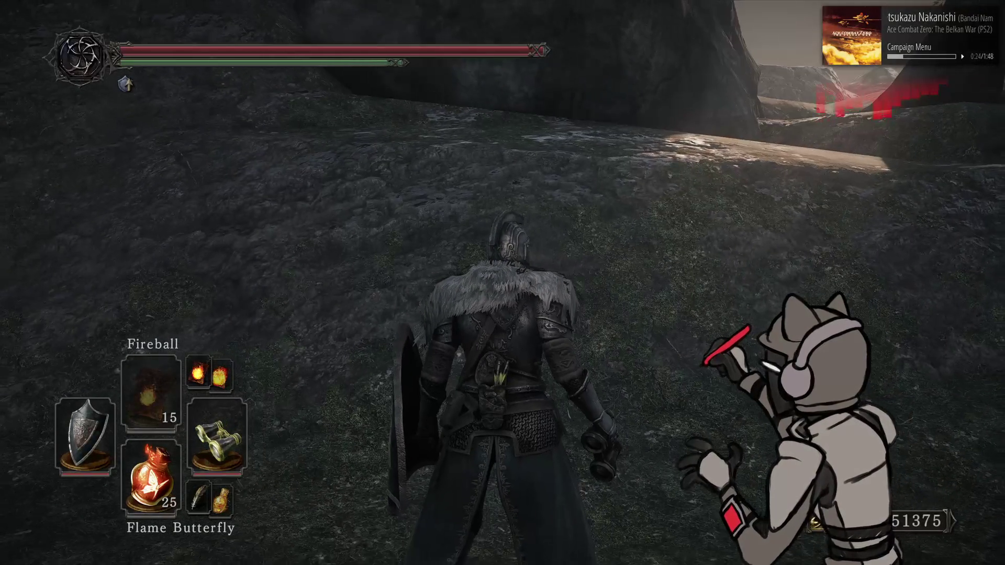
{"action": "key", "text": "w"}
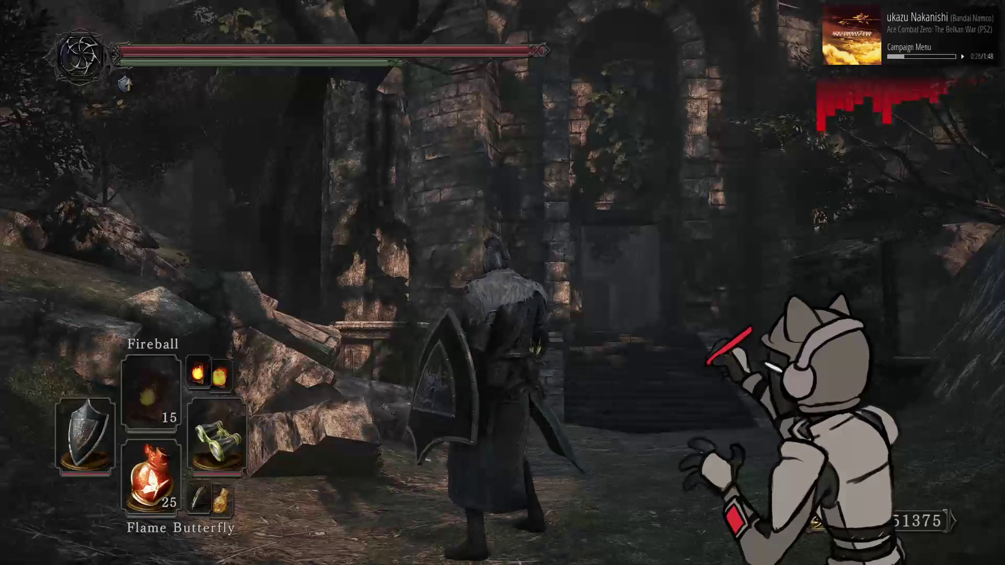
{"action": "key", "text": "w"}
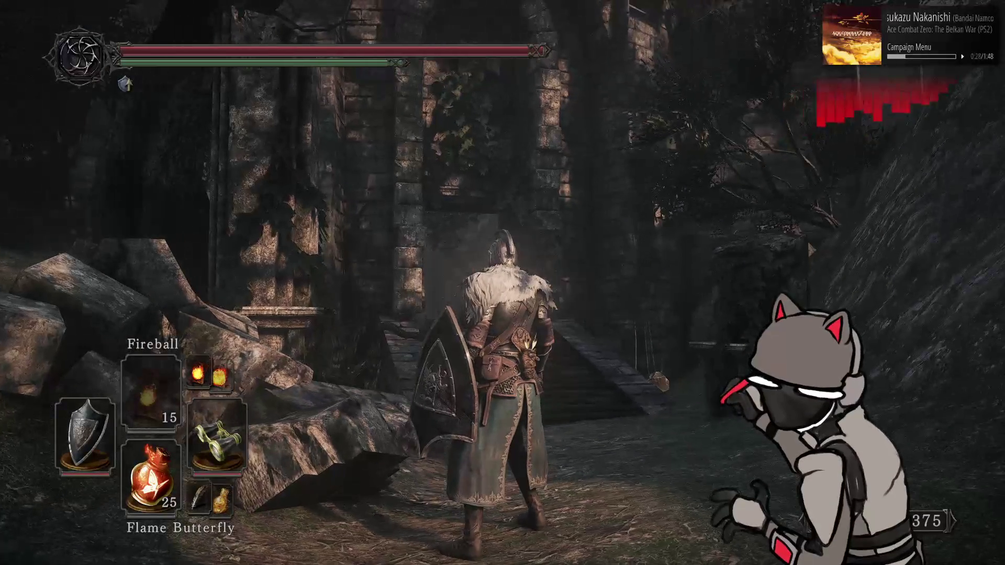
{"action": "key", "text": "s"}
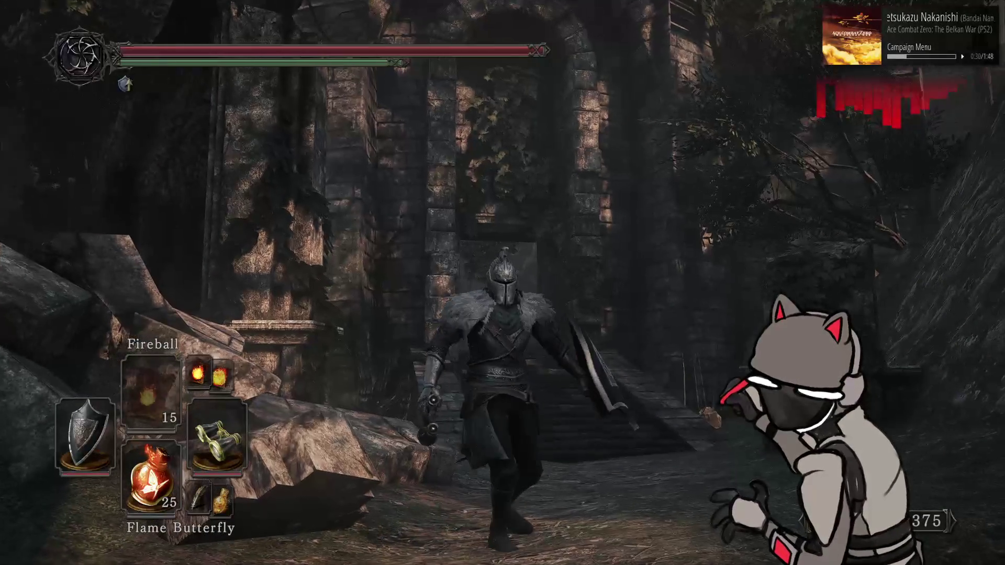
{"action": "key", "text": "w"}
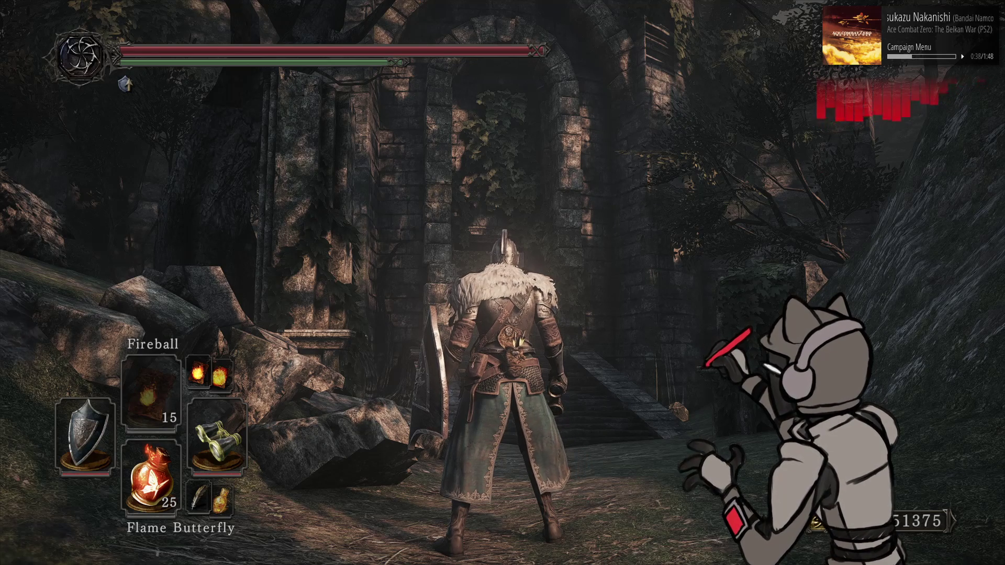
{"action": "key", "text": "alt+Tab"}
{"action": "key", "text": "alt+Tab"}
{"action": "key", "text": "alt+Tab"}
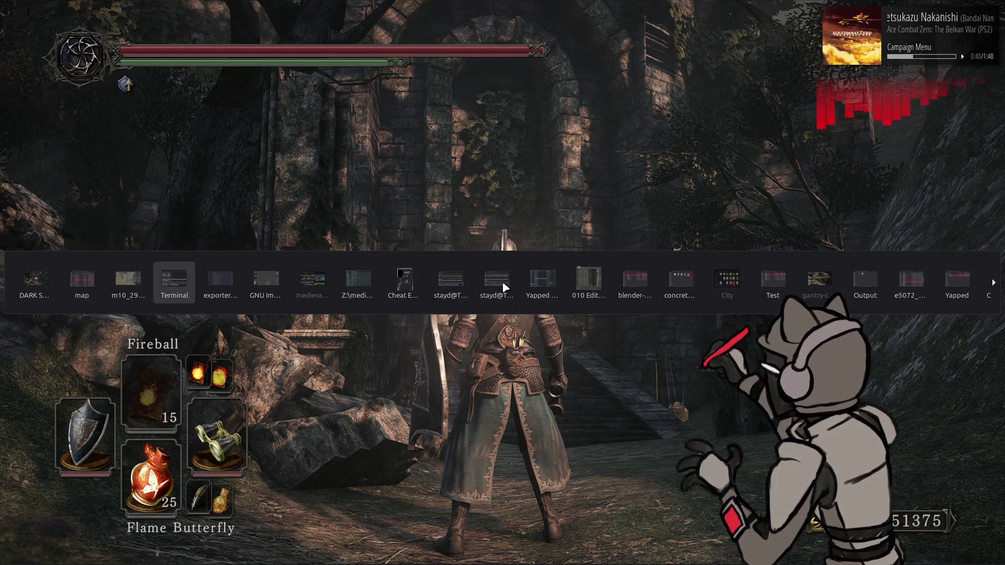
Step: In Cheat Engine, enable and expand the Lighting 0 and Lighting 1 directional light entries
{"action": "key", "text": "alt+Tab"}
{"action": "key", "text": "alt+Tab"}
{"action": "key", "text": "alt+Tab"}
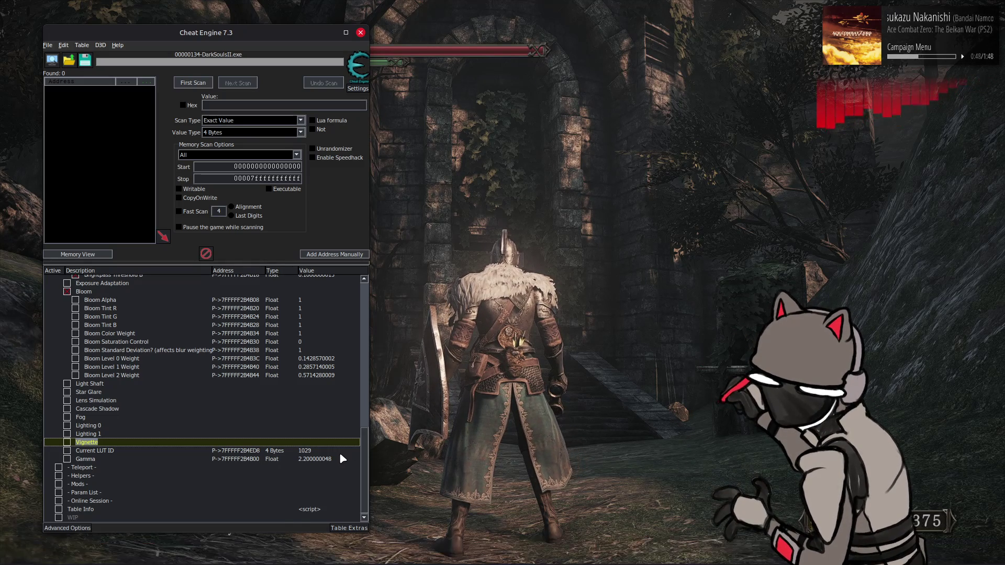
{"action": "left_click", "coordinate": [68, 434]}
{"action": "scroll", "coordinate": [76, 434], "scroll_direction": "down", "scroll_amount": 1}
{"action": "left_click", "coordinate": [76, 434]}
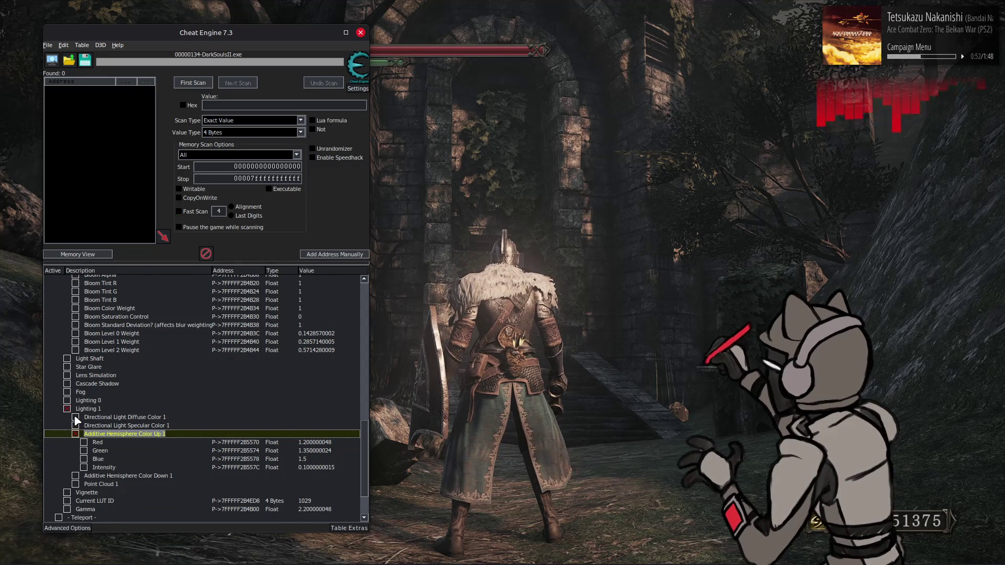
{"action": "left_click", "coordinate": [76, 417]}
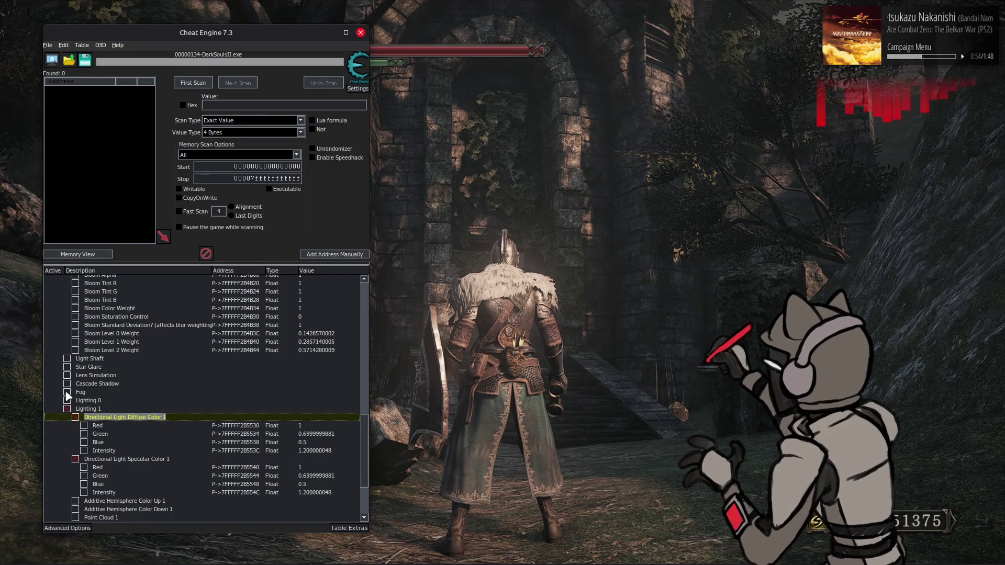
{"action": "left_click", "coordinate": [67, 401]}
{"action": "left_click", "coordinate": [76, 409]}
{"action": "scroll", "coordinate": [163, 426], "scroll_direction": "down", "scroll_amount": 4}
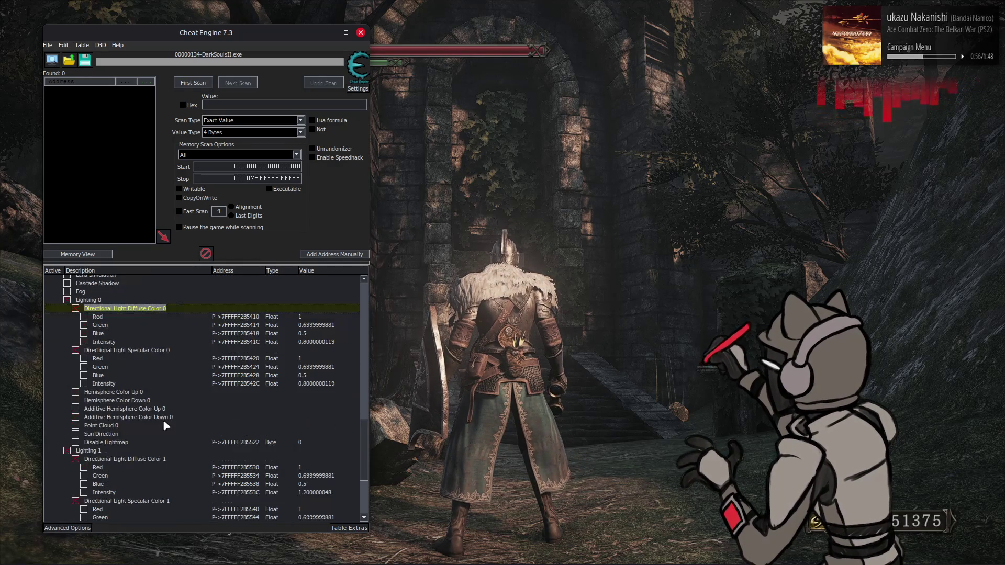
{"action": "scroll", "coordinate": [284, 474], "scroll_direction": "down", "scroll_amount": 3}
Step: Set the Diffuse and Specular Color 1 Intensity values to 1.6 and return to the game
{"action": "left_click", "coordinate": [313, 418]}
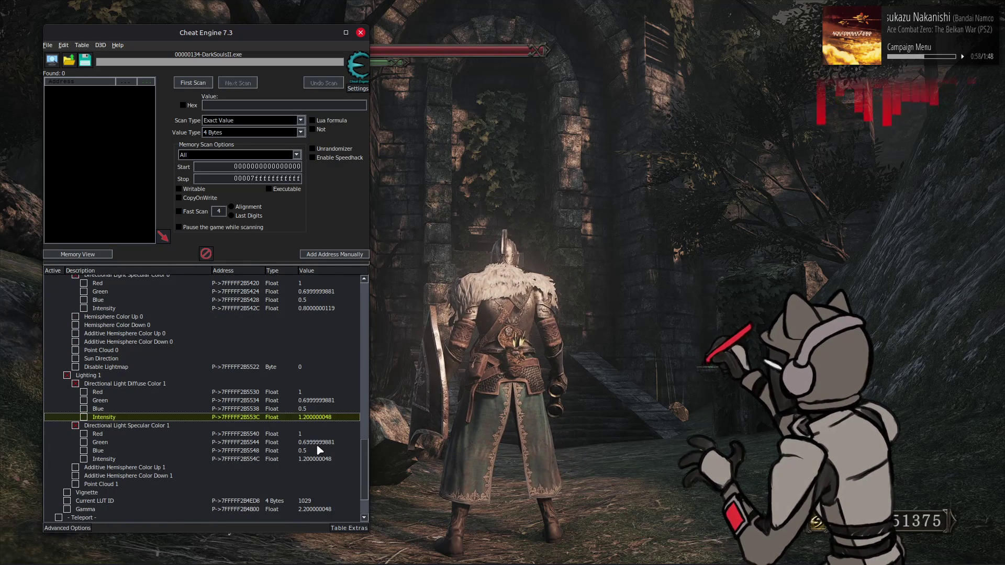
{"action": "left_click", "coordinate": [321, 461]}
{"action": "double_click", "coordinate": [321, 460]}
{"action": "type", "text": "1.6"}
{"action": "key", "text": "Return"}
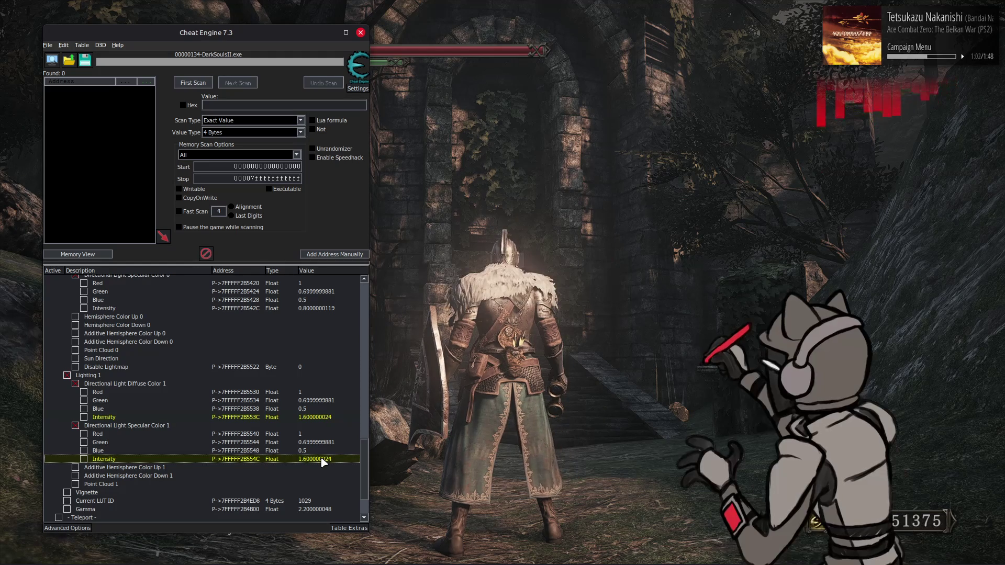
{"action": "left_click", "coordinate": [612, 277]}
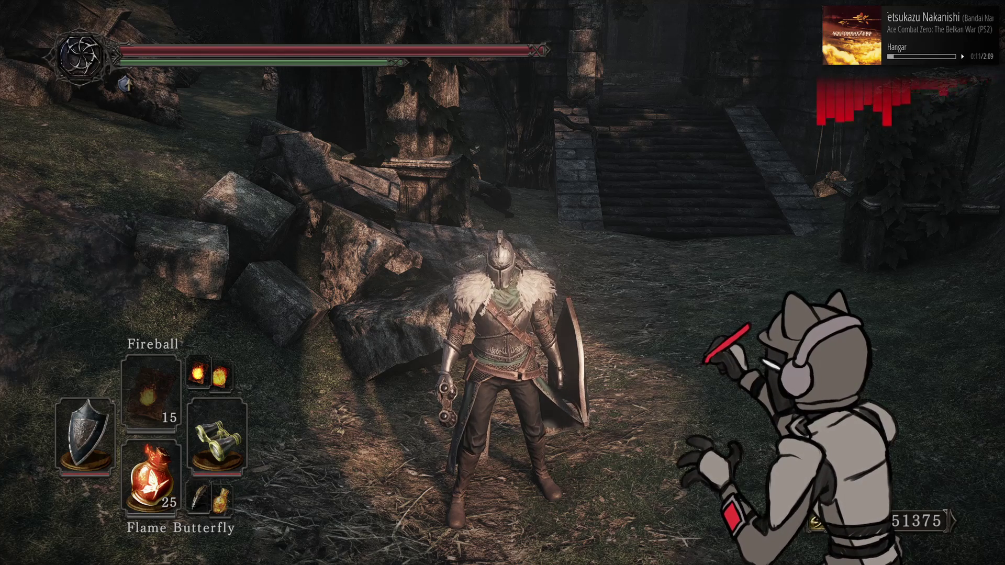
Step: Equip the spear in the right hand and turn the view toward the boulder and sky
{"action": "key", "text": "Right"}
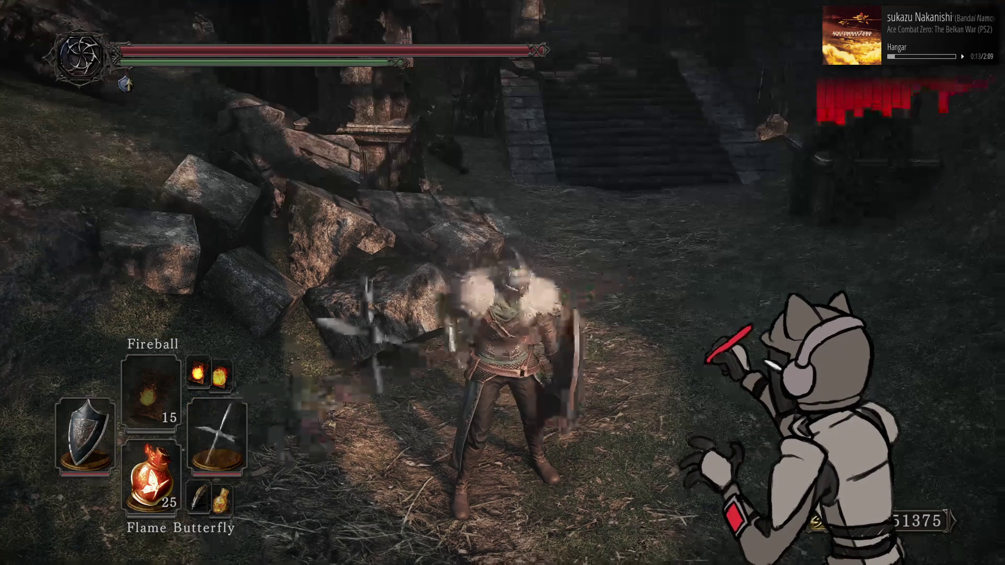
{"action": "key", "text": "q"}
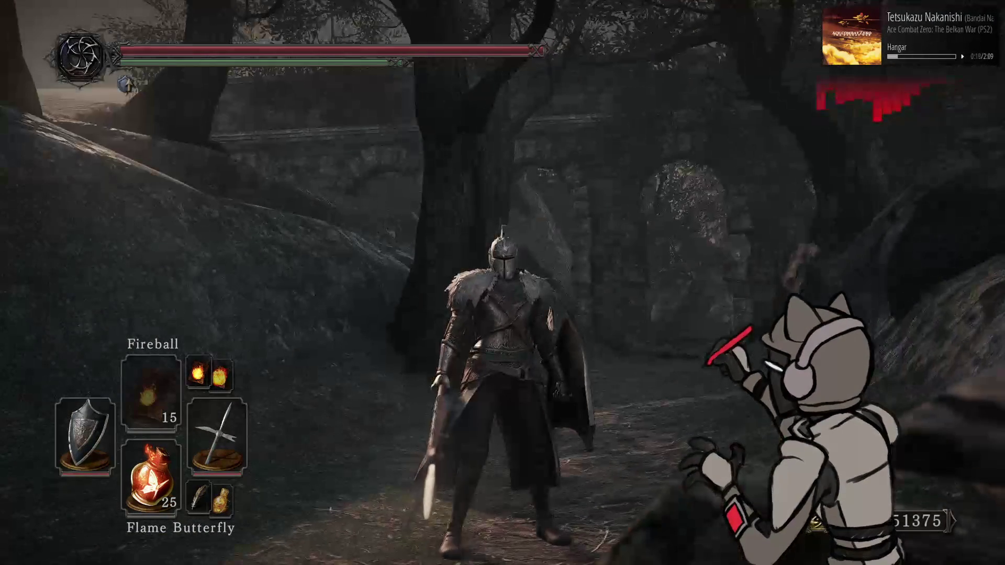
{"action": "key", "text": "q"}
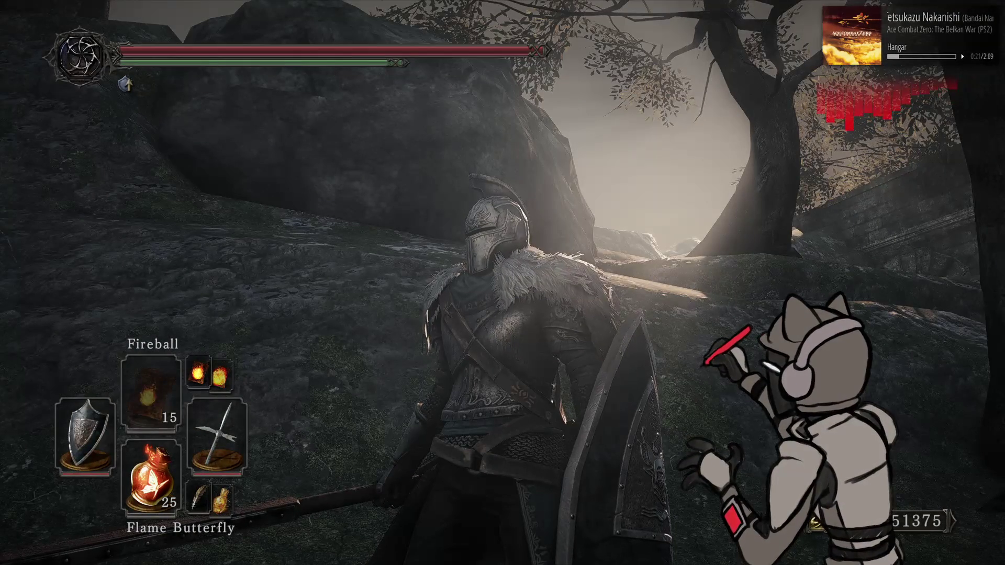
{"action": "key", "text": "alt+Tab"}
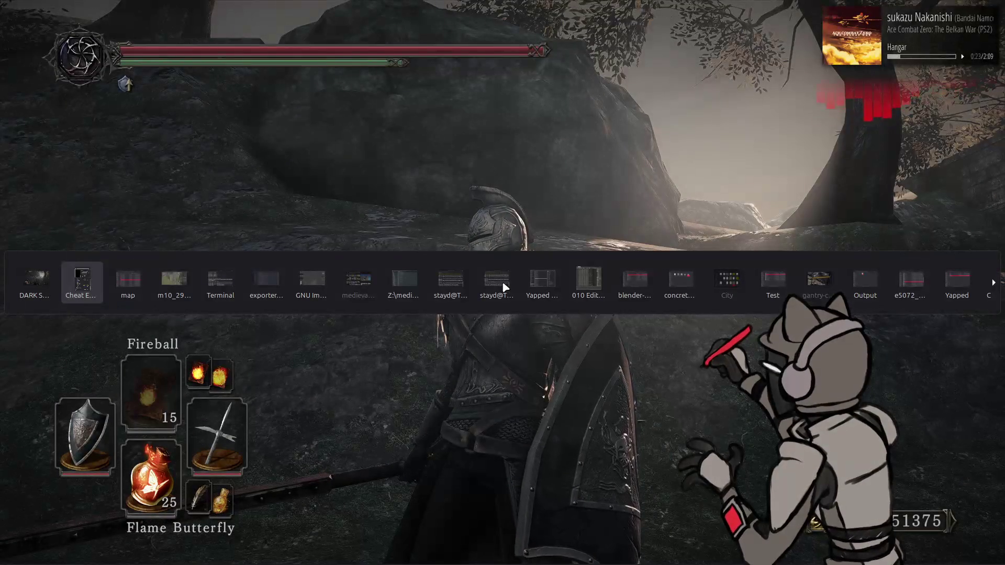
Step: In Cheat Engine, expand the Light Shaft settings, leaving Parallel Start Angle at 0
{"action": "key", "text": "alt+Tab"}
{"action": "key", "text": "alt+Tab"}
{"action": "key", "text": "alt+shift+Tab"}
{"action": "key", "text": "alt+shift+Tab"}
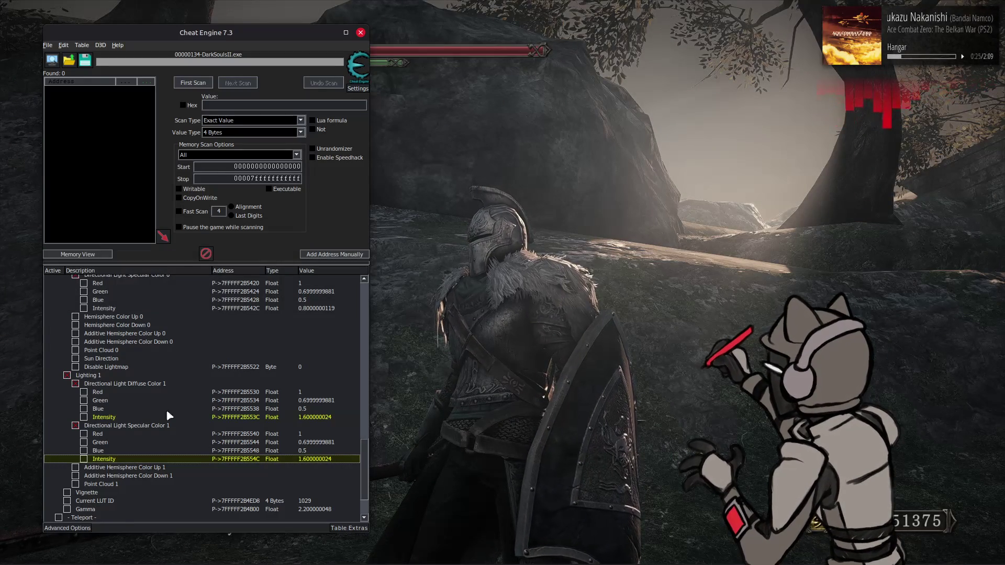
{"action": "scroll", "coordinate": [210, 390], "scroll_direction": "up", "scroll_amount": 4}
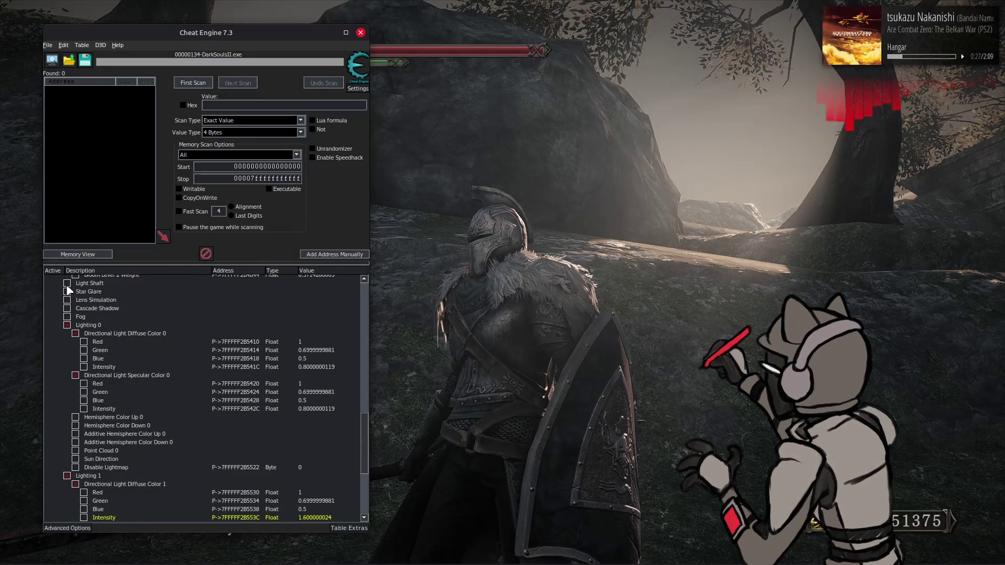
{"action": "left_click", "coordinate": [68, 284]}
{"action": "left_click", "coordinate": [322, 309]}
{"action": "left_click", "coordinate": [314, 367]}
{"action": "left_click", "coordinate": [315, 361]}
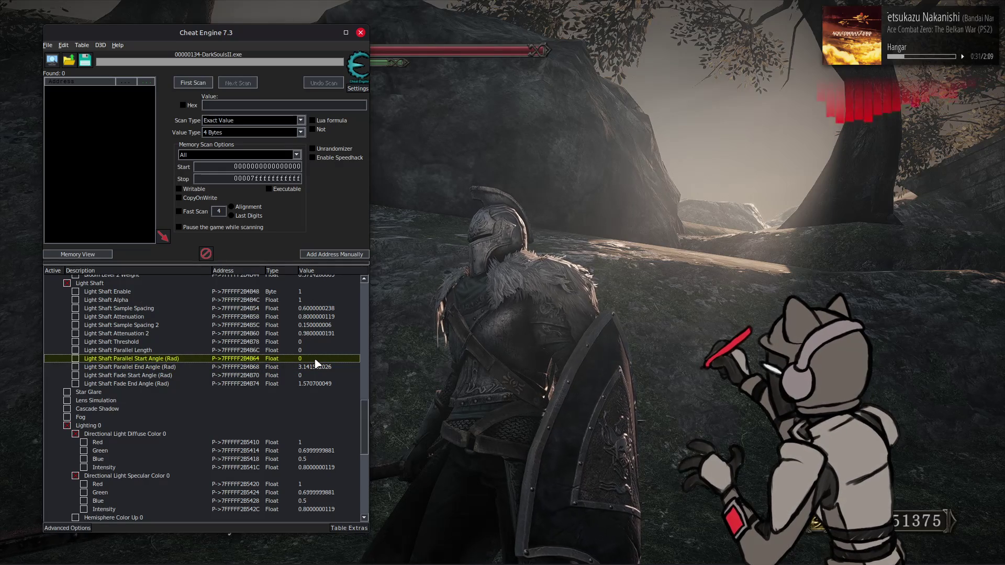
{"action": "double_click", "coordinate": [316, 360]}
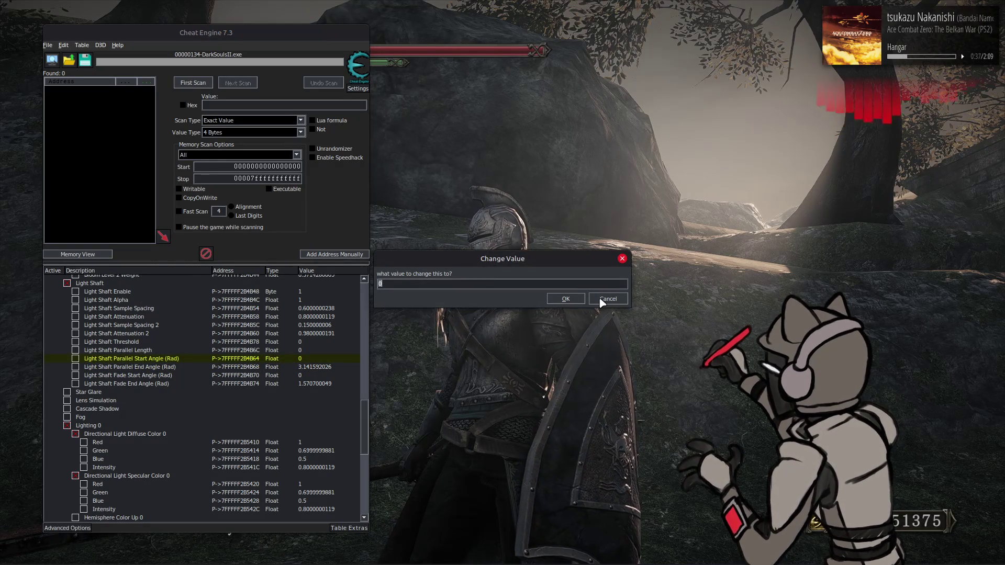
{"action": "left_click", "coordinate": [602, 301]}
Step: Set Light Shaft Parallel End Angle to about 1.57 and Parallel Length to 0.5
{"action": "double_click", "coordinate": [327, 369]}
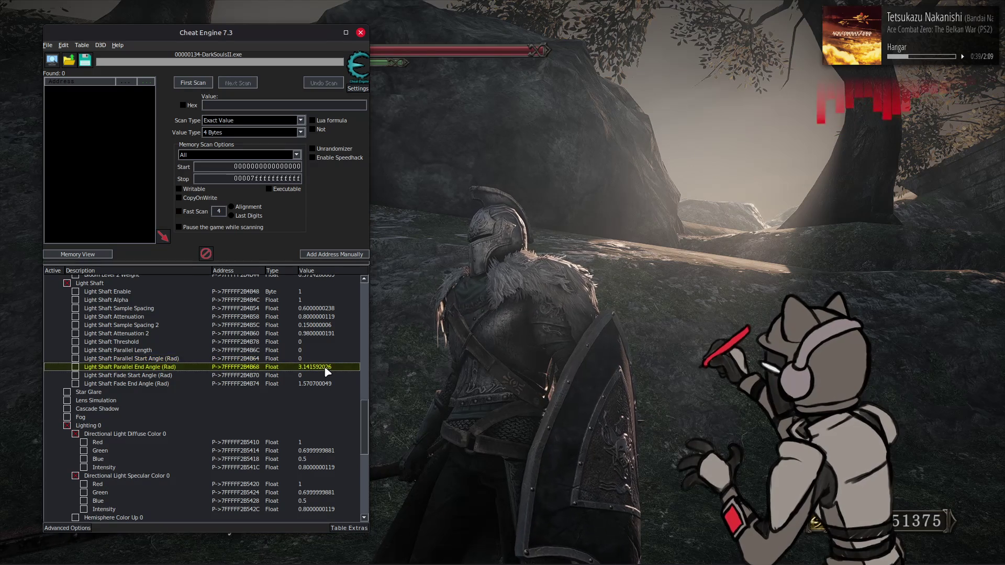
{"action": "type", "text": "1.57"}
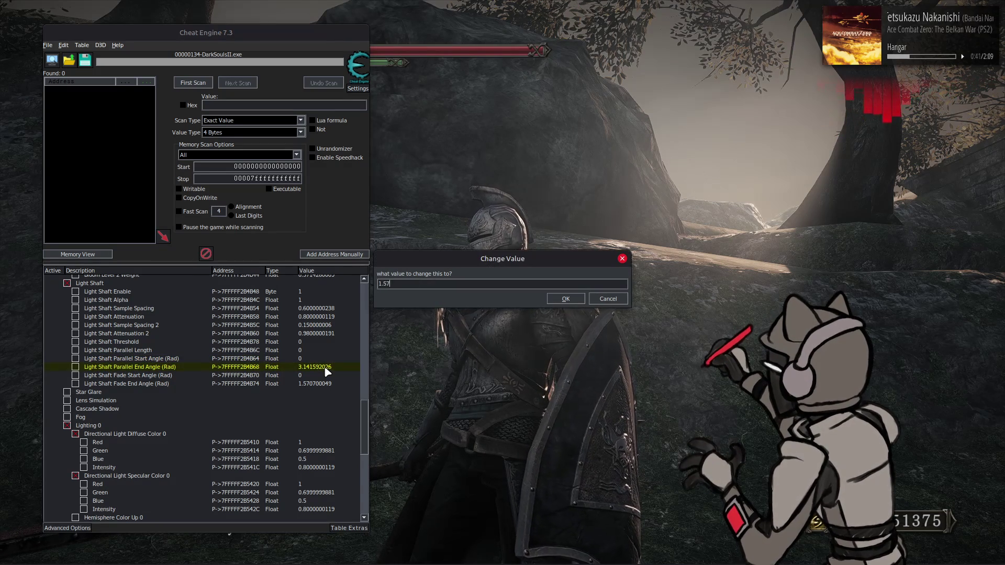
{"action": "key", "text": "Return"}
{"action": "left_click", "coordinate": [320, 358]}
{"action": "double_click", "coordinate": [317, 350]}
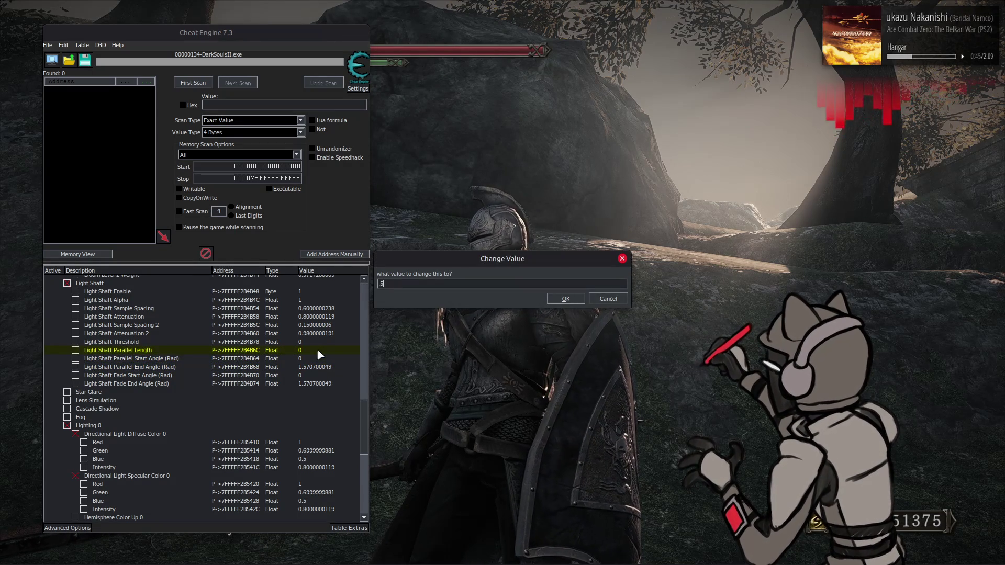
{"action": "type", "text": "0.5"}
{"action": "key", "text": "Return"}
Step: Check the shafts in the game, then set Light Shaft Attenuation to 0.7
{"action": "key", "text": "alt+Tab"}
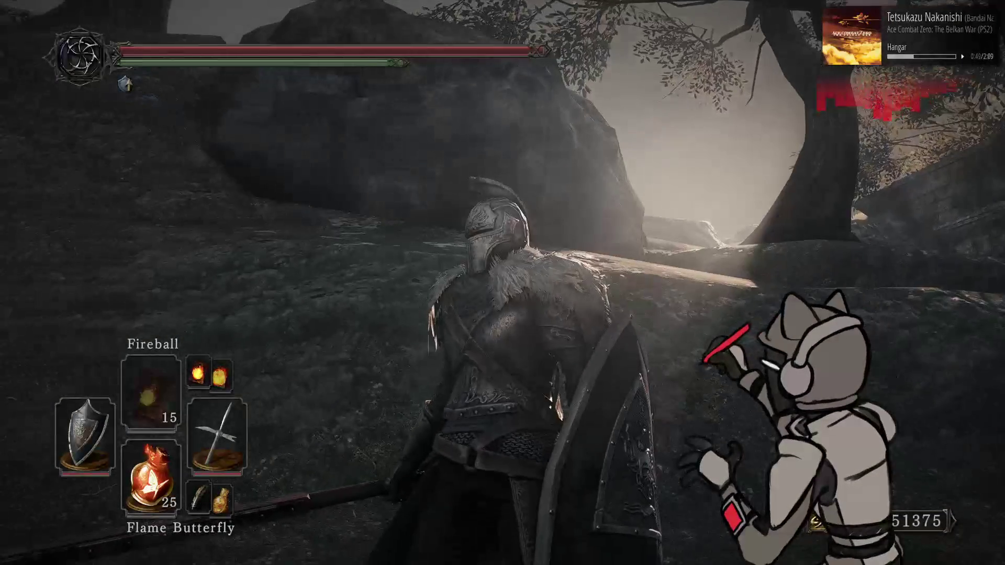
{"action": "key", "text": "alt+Tab"}
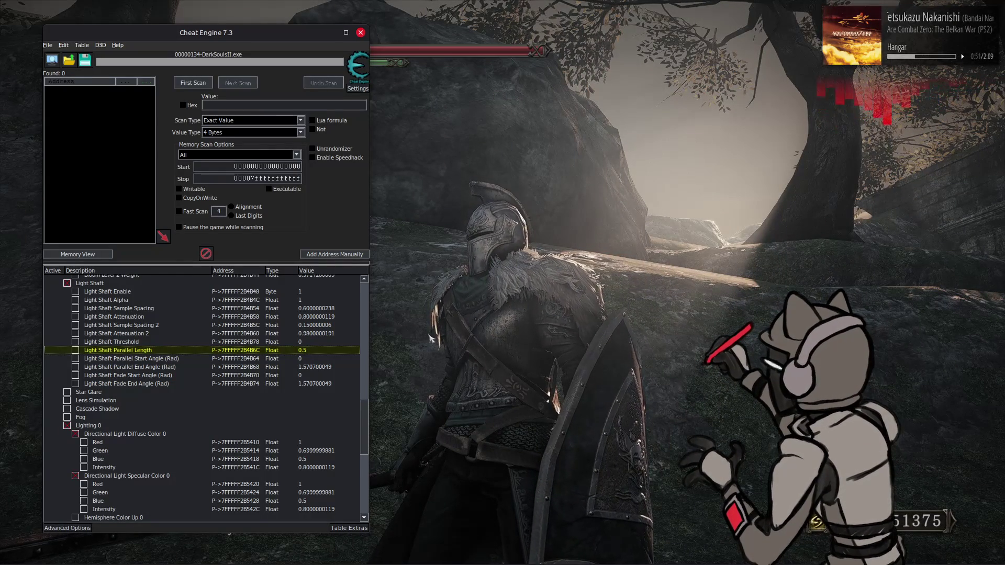
{"action": "double_click", "coordinate": [318, 317]}
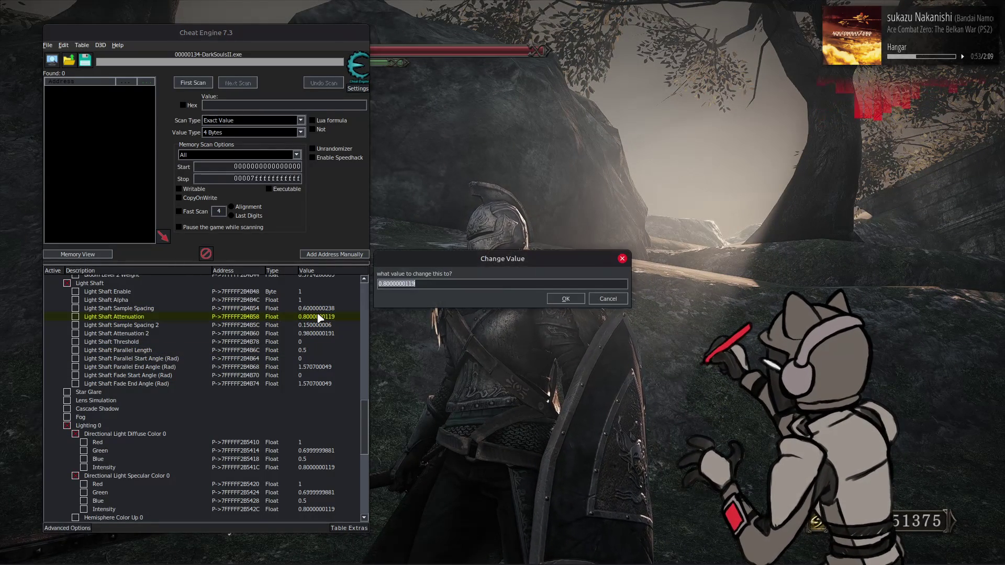
{"action": "key", "text": "Return"}
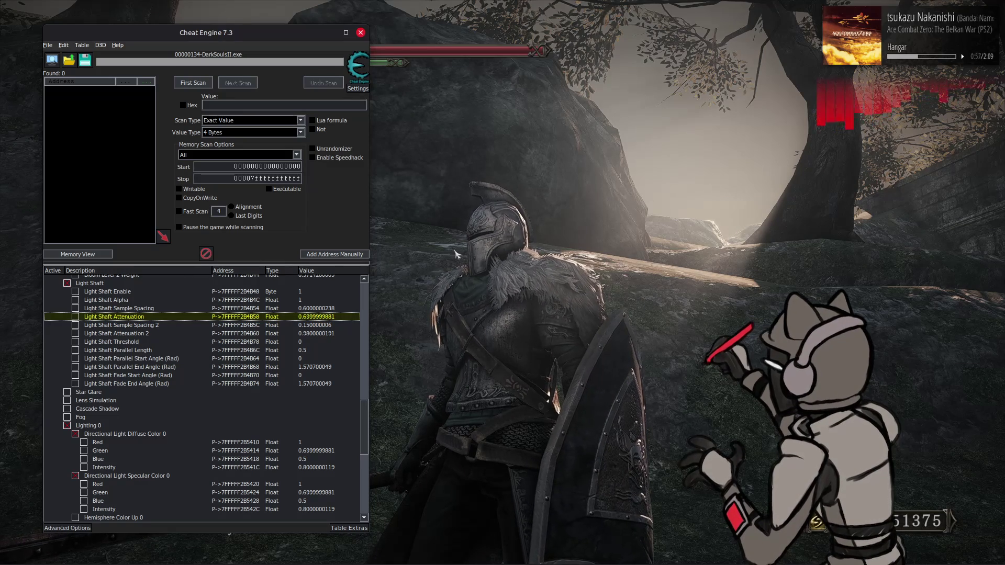
{"action": "key", "text": "alt+Tab"}
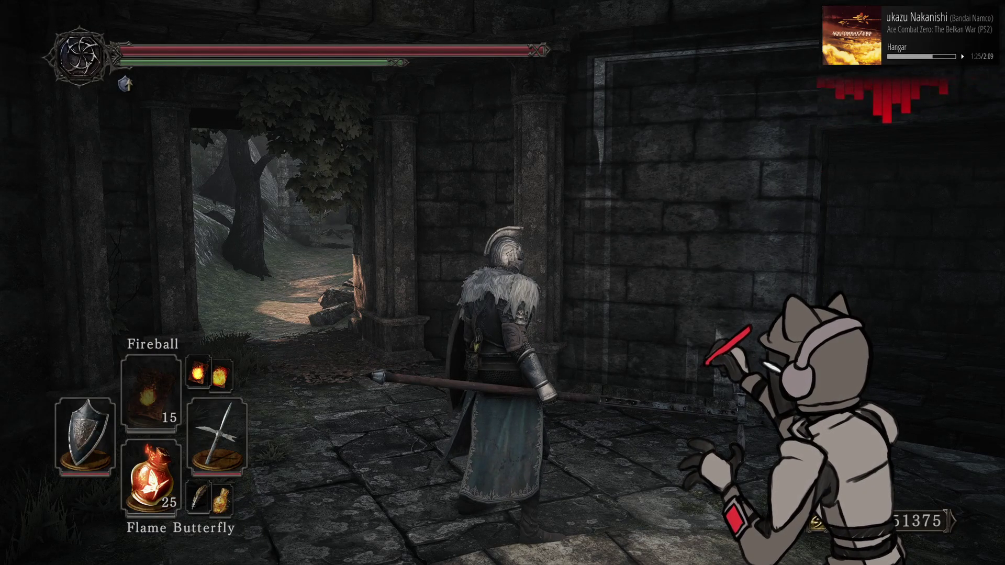
Step: Dismiss Cheat Engine and choose Quit Game from the in-game system menu
{"action": "key", "text": "alt+Tab"}
{"action": "key", "text": "alt+Tab"}
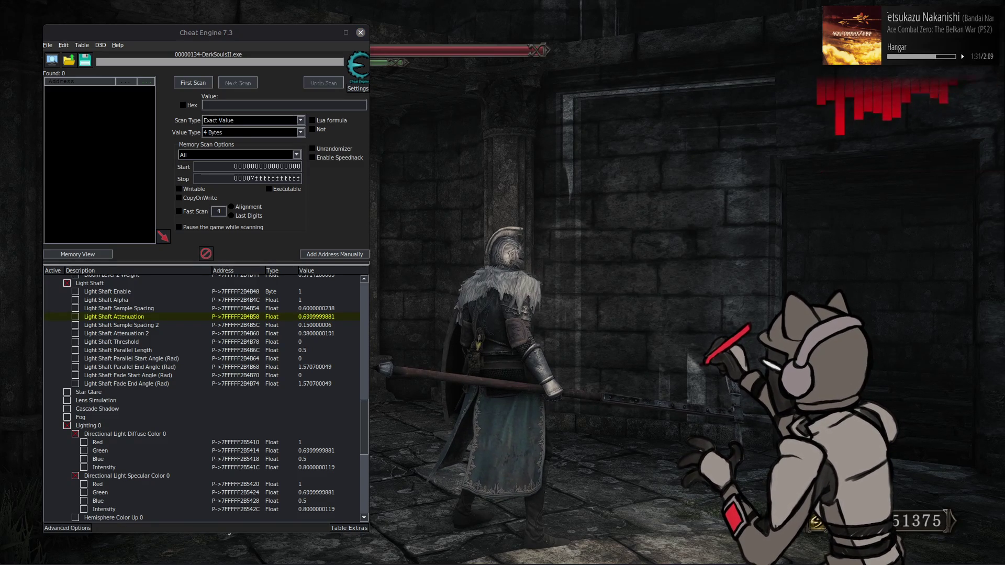
{"action": "left_click", "coordinate": [705, 182]}
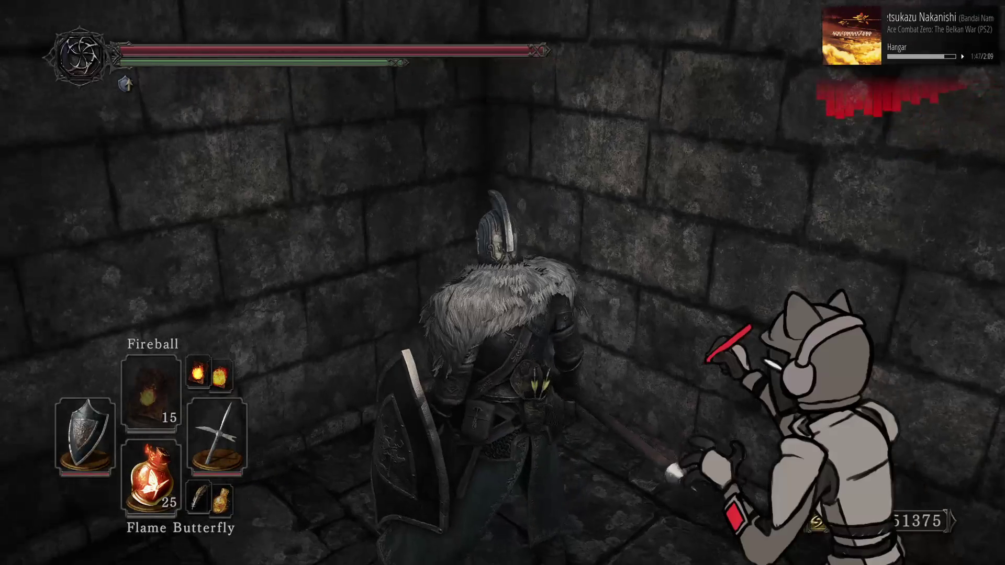
{"action": "key", "text": "Escape"}
{"action": "left_click", "coordinate": [347, 55]}
{"action": "left_click", "coordinate": [362, 170]}
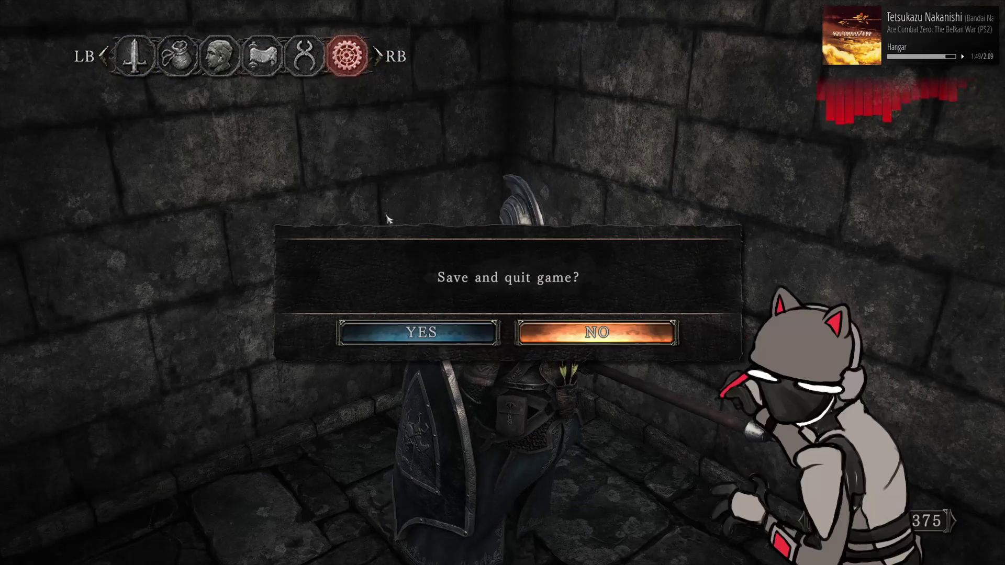
{"action": "key", "text": "alt+Tab"}
{"action": "key", "text": "alt+Tab"}
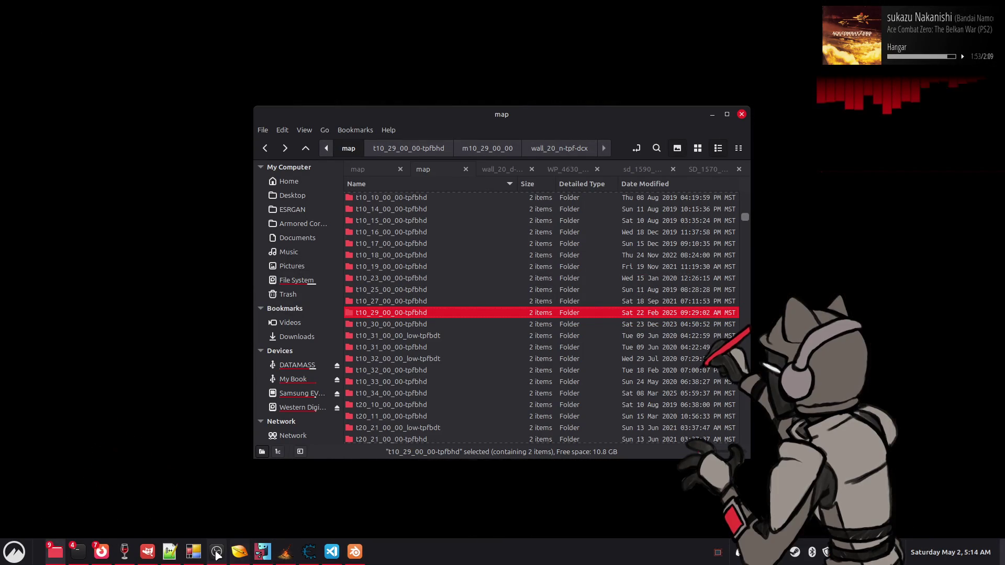
Step: In GIMP, reopen wall_20.xcf from the recent files list
{"action": "left_click", "coordinate": [148, 552]}
{"action": "left_click", "coordinate": [12, 11]}
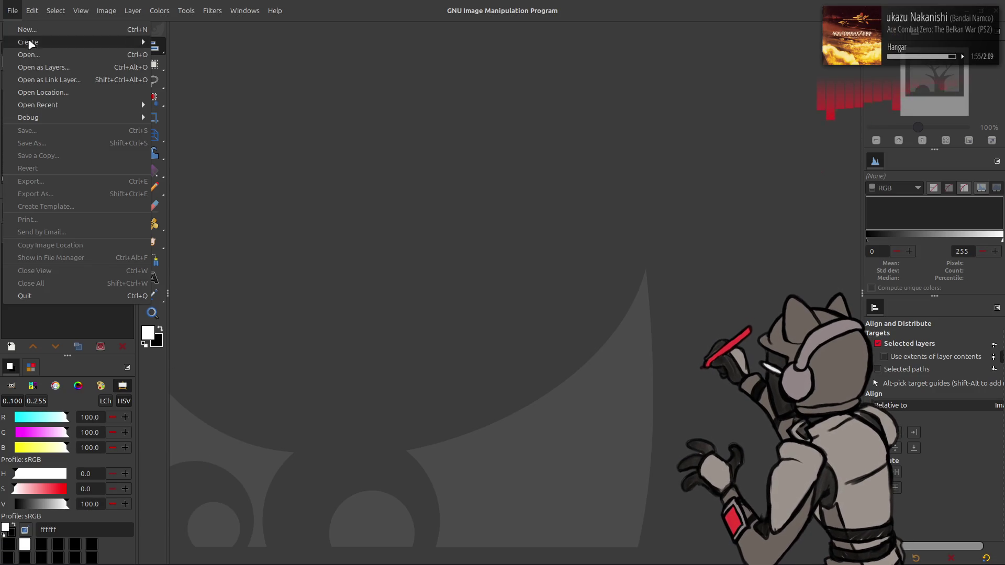
{"action": "mouse_move", "coordinate": [73, 105]}
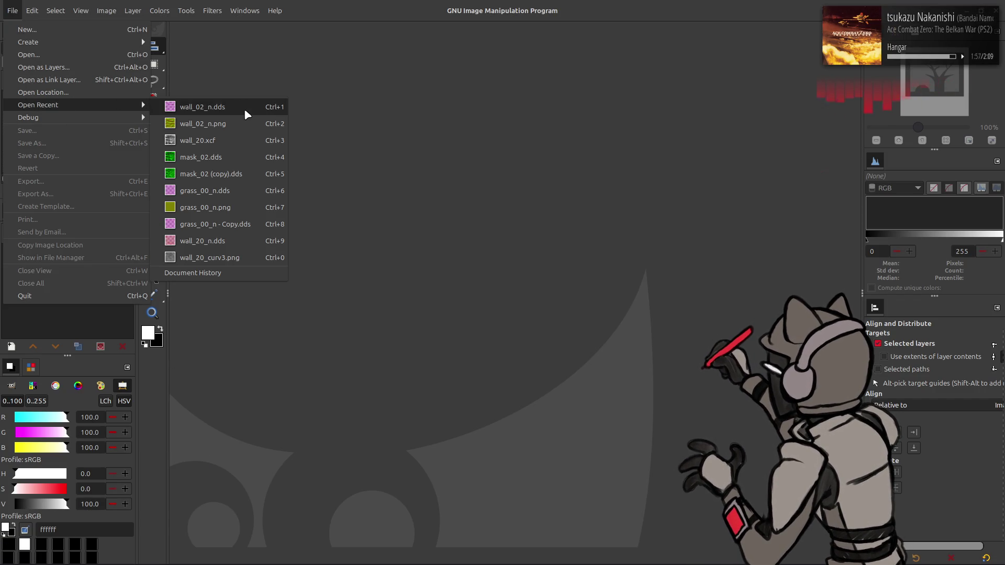
{"action": "left_click", "coordinate": [236, 143]}
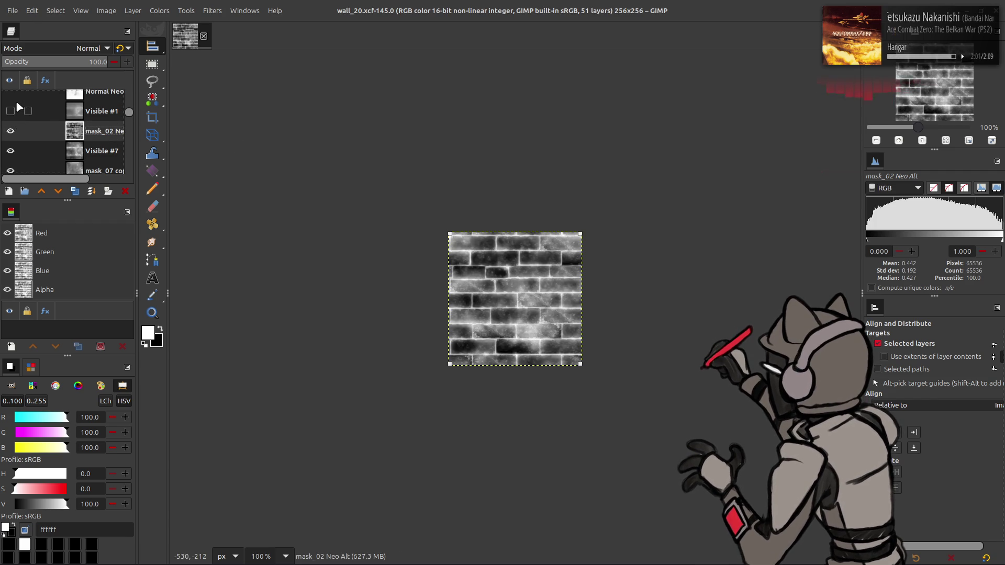
Step: Hide the mask_02 Neo Alt and Visible #7 layers to reveal the normal map
{"action": "left_click", "coordinate": [10, 115]}
{"action": "left_click", "coordinate": [10, 135]}
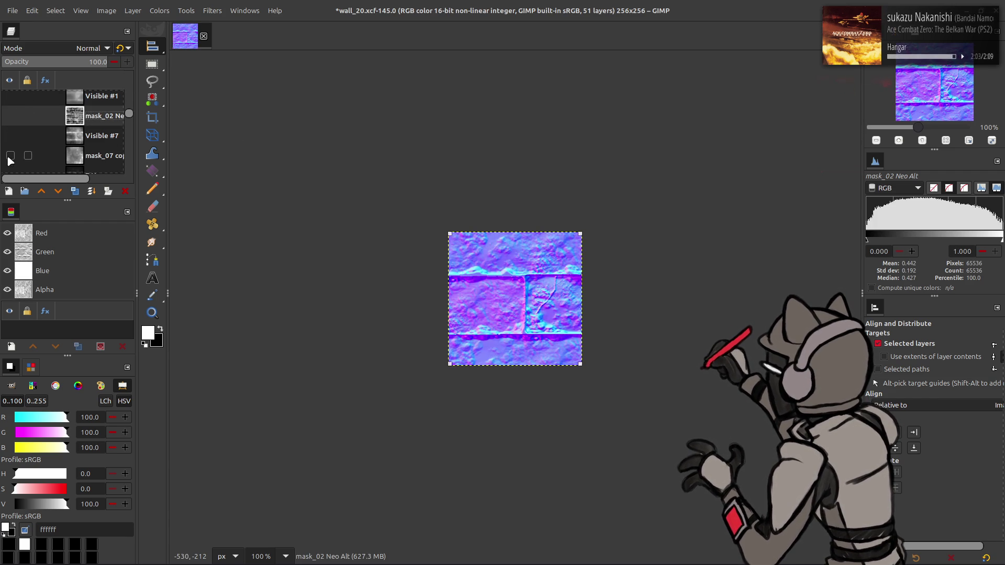
{"action": "scroll", "coordinate": [14, 137], "scroll_direction": "down", "scroll_amount": 5}
{"action": "scroll", "coordinate": [15, 138], "scroll_direction": "down", "scroll_amount": 5}
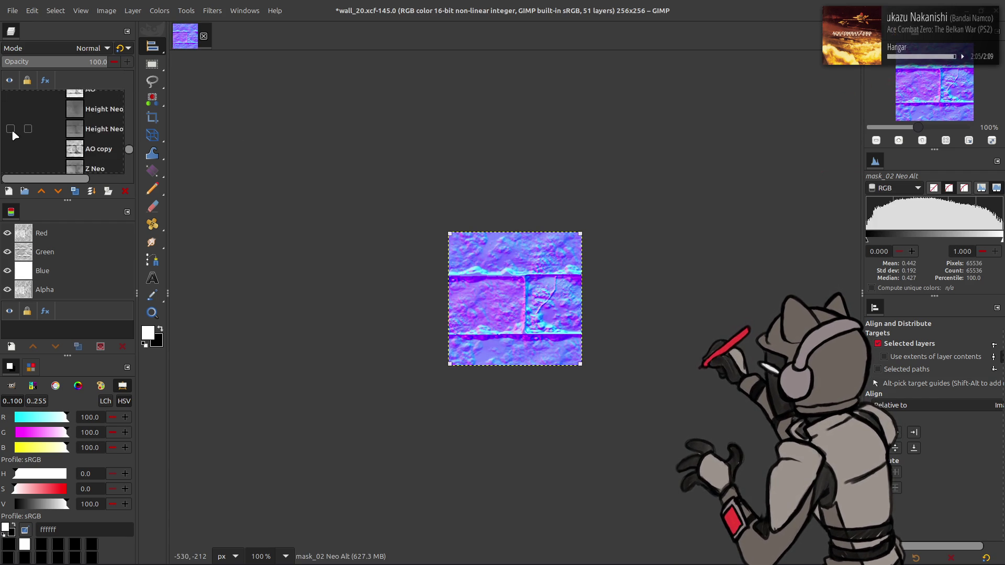
{"action": "left_click", "coordinate": [106, 10]}
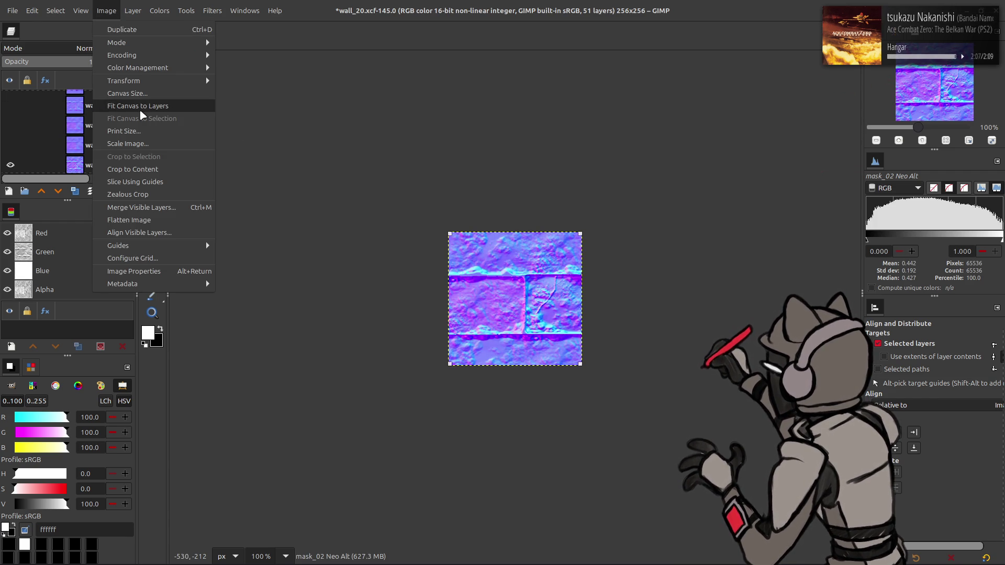
Step: Fit the wall_20 canvas to all layers, enlarging it to 2048×2048
{"action": "left_click", "coordinate": [138, 107]}
{"action": "left_click", "coordinate": [105, 11]}
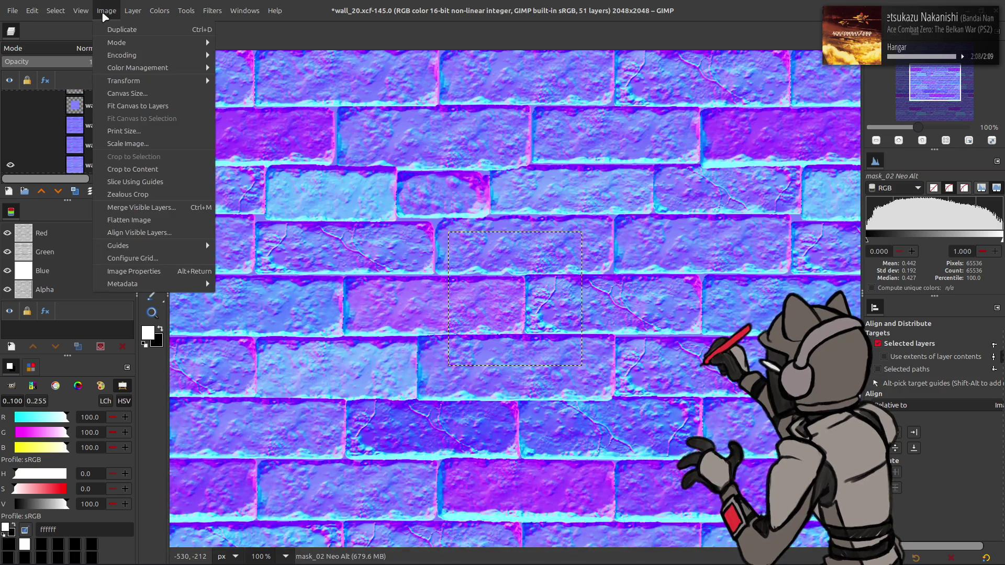
{"action": "left_click", "coordinate": [55, 133]}
Step: Show the Normal Neo layer, make it active, and hide wall_20_ny above it
{"action": "left_click", "coordinate": [10, 135]}
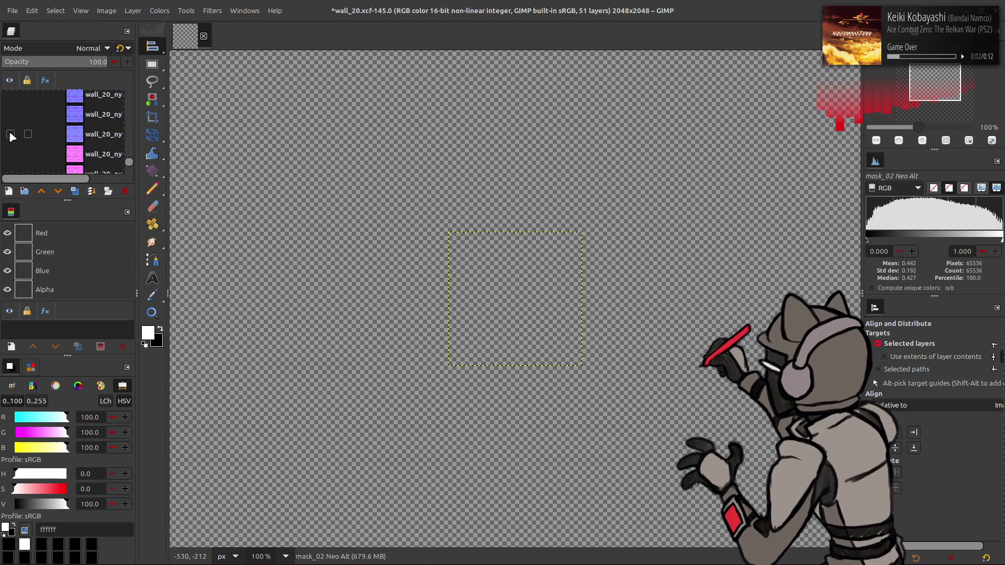
{"action": "left_click", "coordinate": [11, 134]}
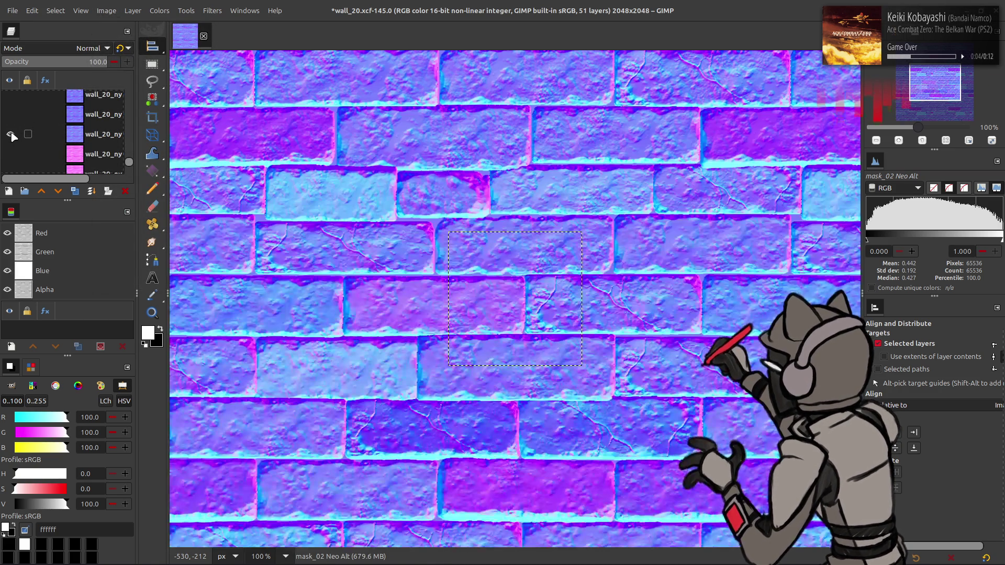
{"action": "scroll", "coordinate": [13, 137], "scroll_direction": "up", "scroll_amount": 3}
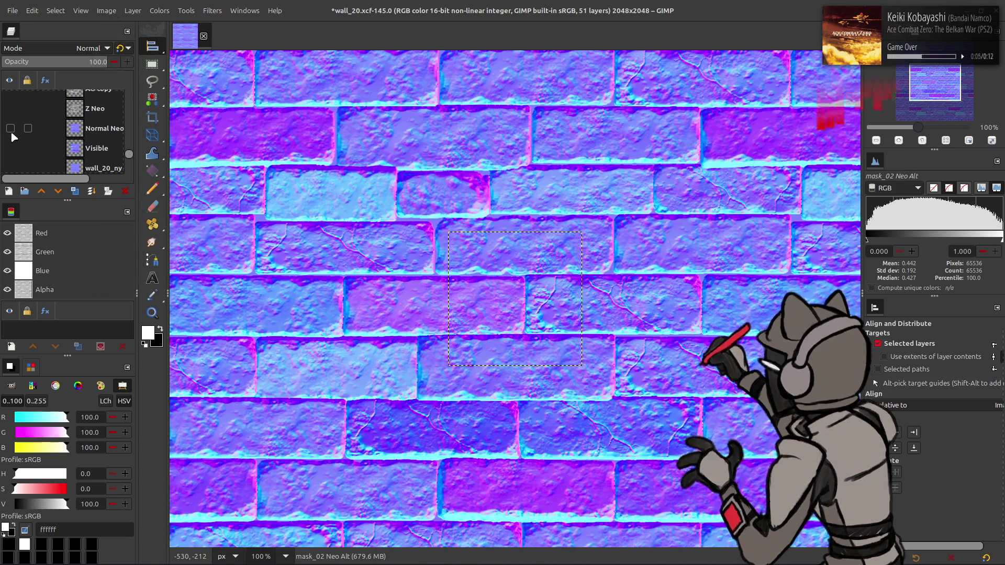
{"action": "left_click", "coordinate": [10, 128]}
{"action": "left_click", "coordinate": [92, 131]}
{"action": "scroll", "coordinate": [85, 141], "scroll_direction": "down", "scroll_amount": 2}
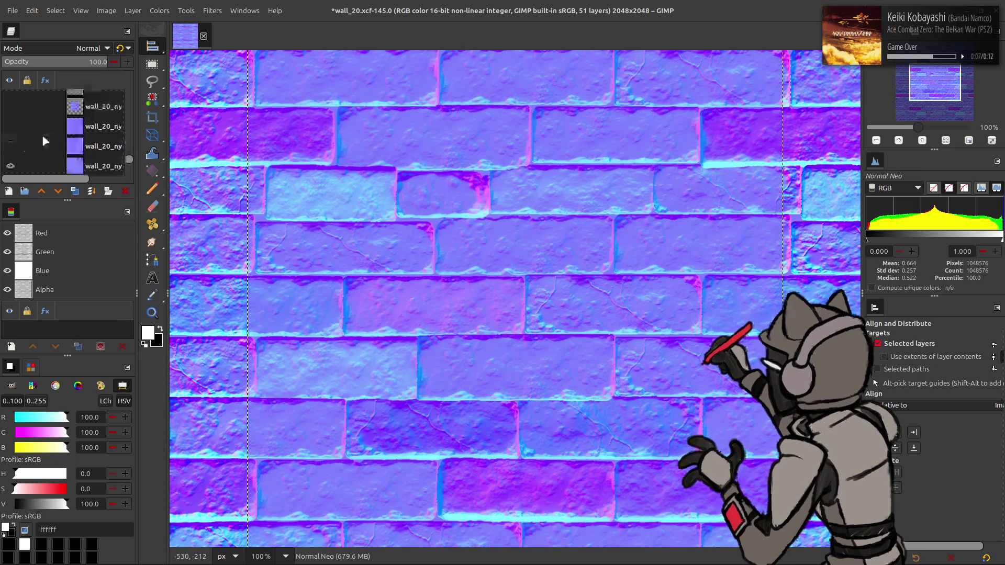
{"action": "left_click", "coordinate": [11, 137]}
Step: Compare the AO copy layer, then leave it hidden with the Z Neo height map shown
{"action": "scroll", "coordinate": [15, 135], "scroll_direction": "up", "scroll_amount": 2}
{"action": "left_click", "coordinate": [10, 124]}
{"action": "left_click", "coordinate": [10, 124]}
{"action": "left_click", "coordinate": [10, 104]}
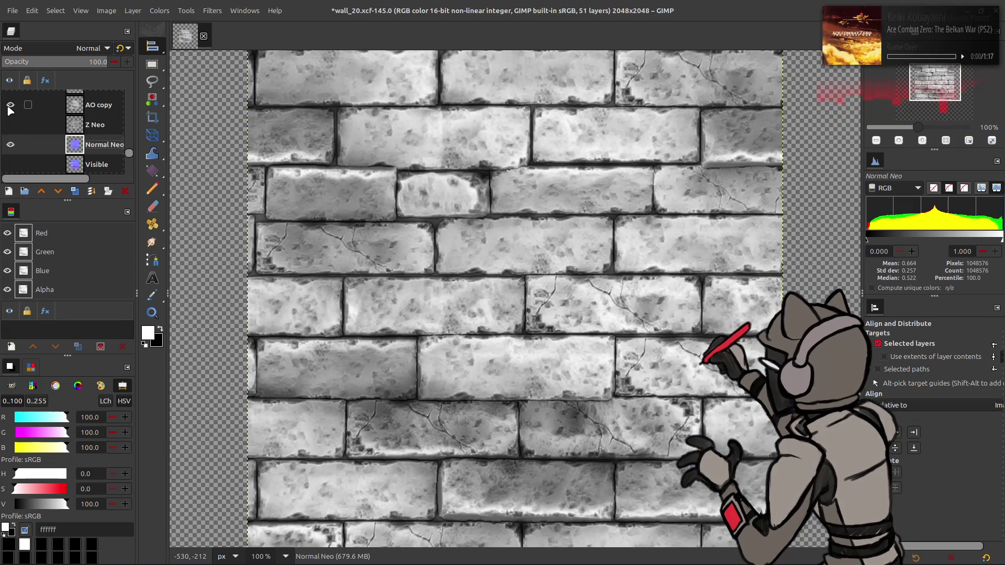
{"action": "left_click", "coordinate": [10, 105]}
{"action": "left_click", "coordinate": [11, 125]}
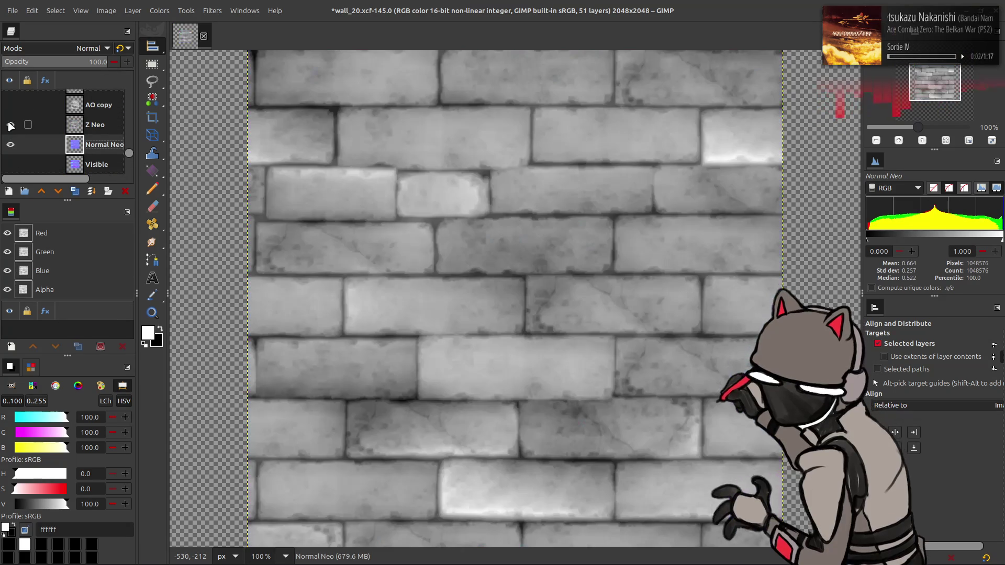
{"action": "key", "text": "alt+Tab"}
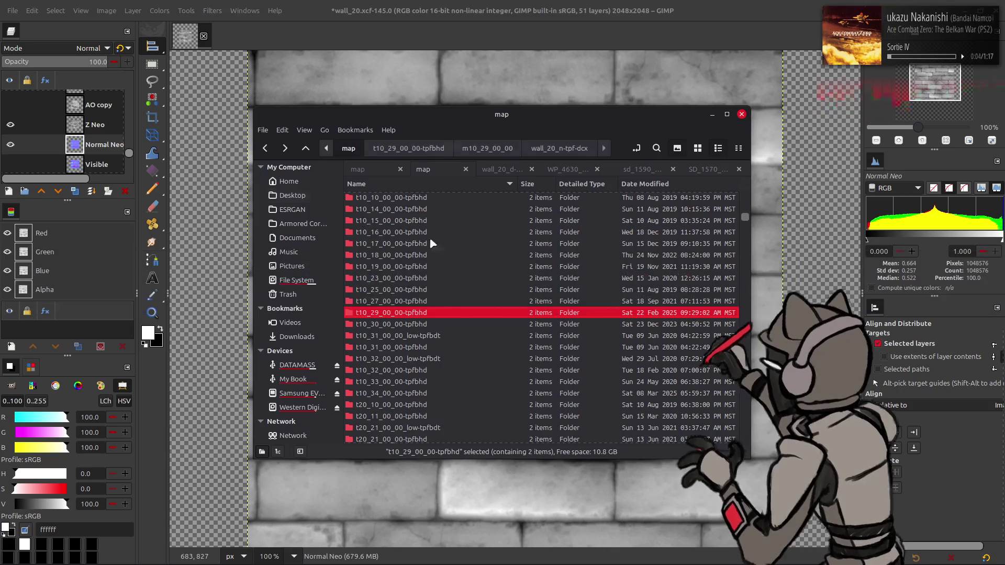
Step: Browse t10_29_00_00-tpfbhd > m10_29_00_00 > wall_20_n-tpf-dcx and import wall_20_n.dds into GIMP
{"action": "double_click", "coordinate": [423, 313]}
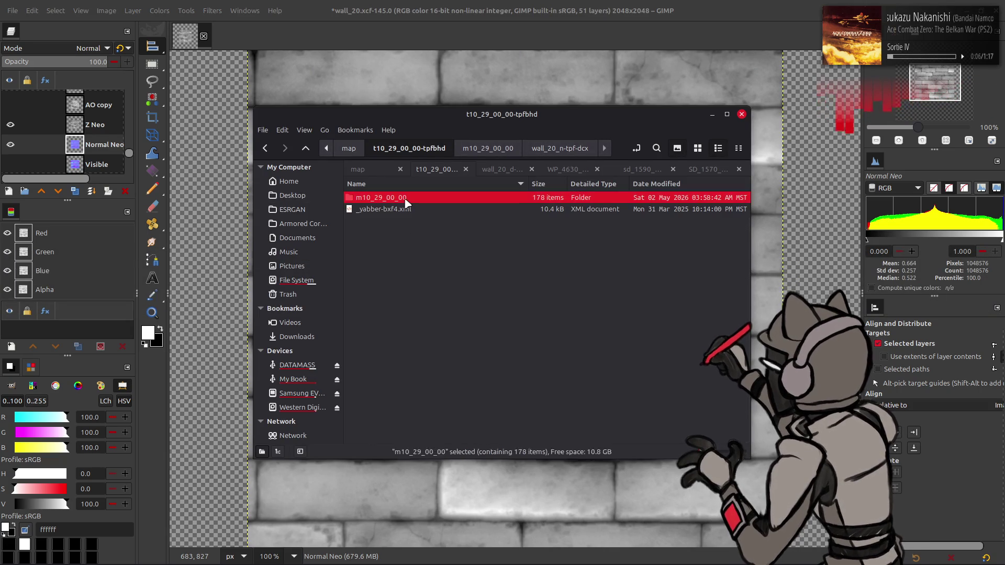
{"action": "double_click", "coordinate": [407, 200]}
{"action": "scroll", "coordinate": [388, 288], "scroll_direction": "down", "scroll_amount": 15}
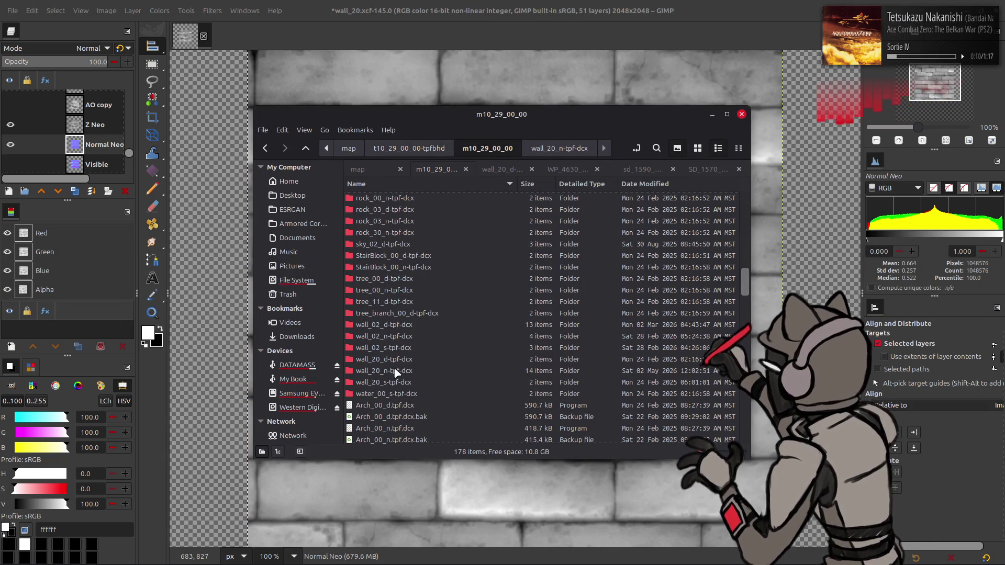
{"action": "double_click", "coordinate": [396, 371]}
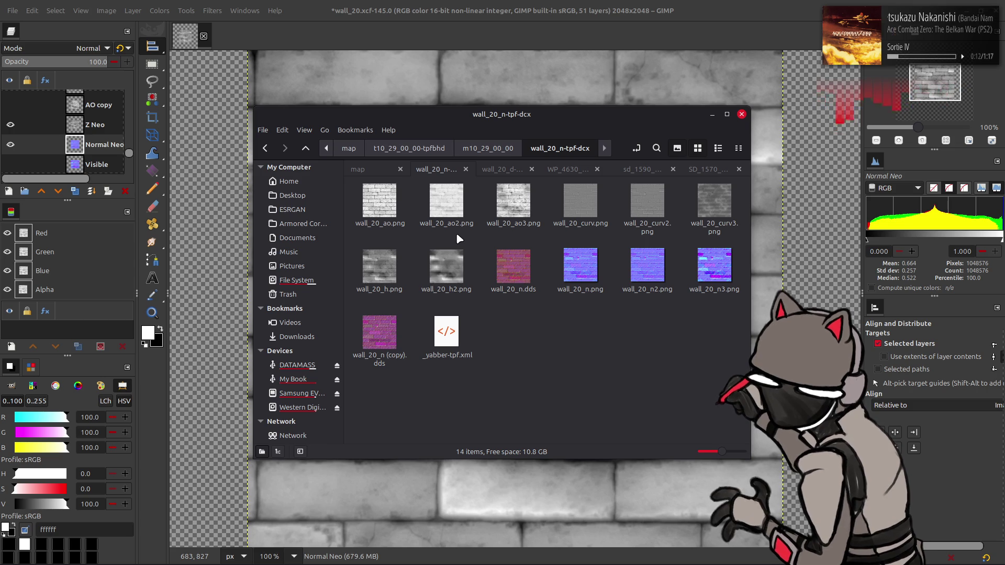
{"action": "left_click_drag", "start_coordinate": [527, 304], "coordinate": [519, 92]}
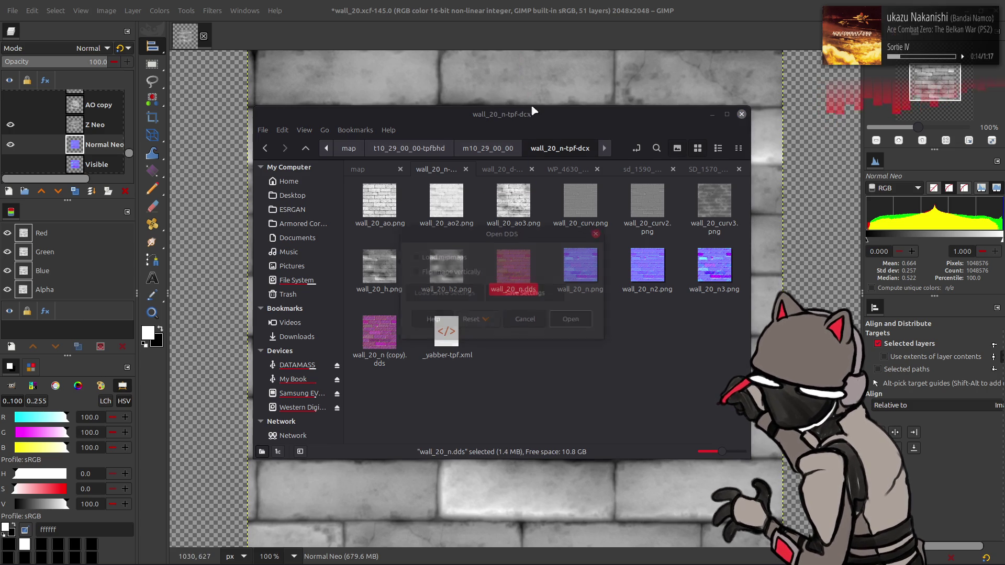
{"action": "left_click", "coordinate": [581, 324]}
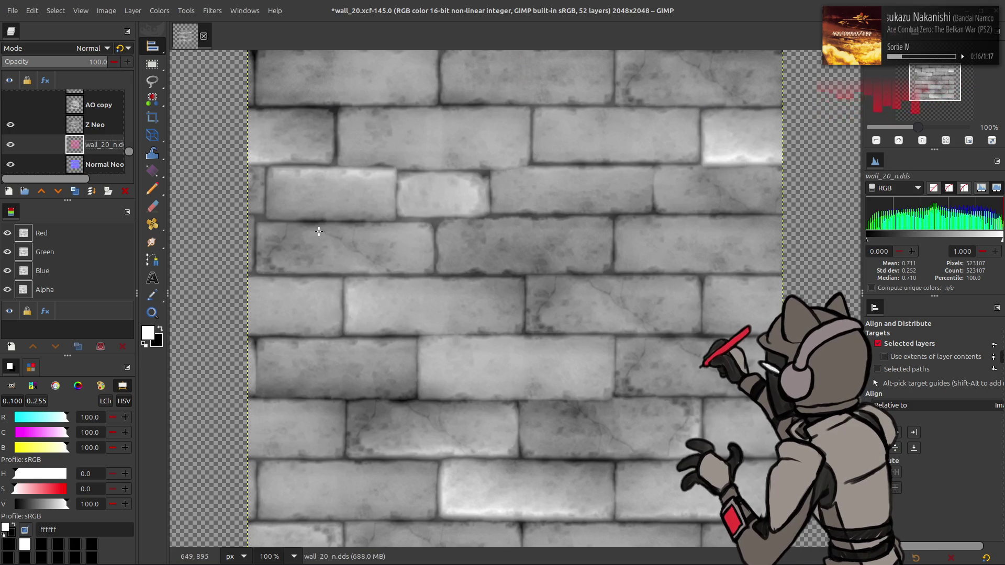
Step: Move wall_20_n.dds above Z Neo, try extracting its Alpha component, then undo
{"action": "left_click_drag", "start_coordinate": [105, 149], "coordinate": [102, 117]}
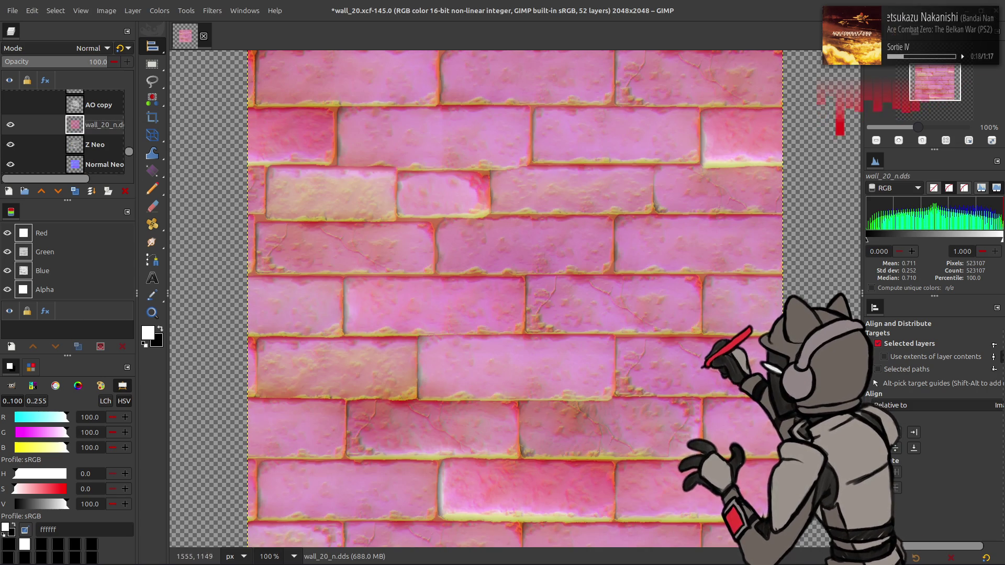
{"action": "left_click", "coordinate": [159, 11]}
{"action": "mouse_move", "coordinate": [178, 207]}
{"action": "left_click", "coordinate": [283, 219]}
{"action": "left_click", "coordinate": [165, 209]}
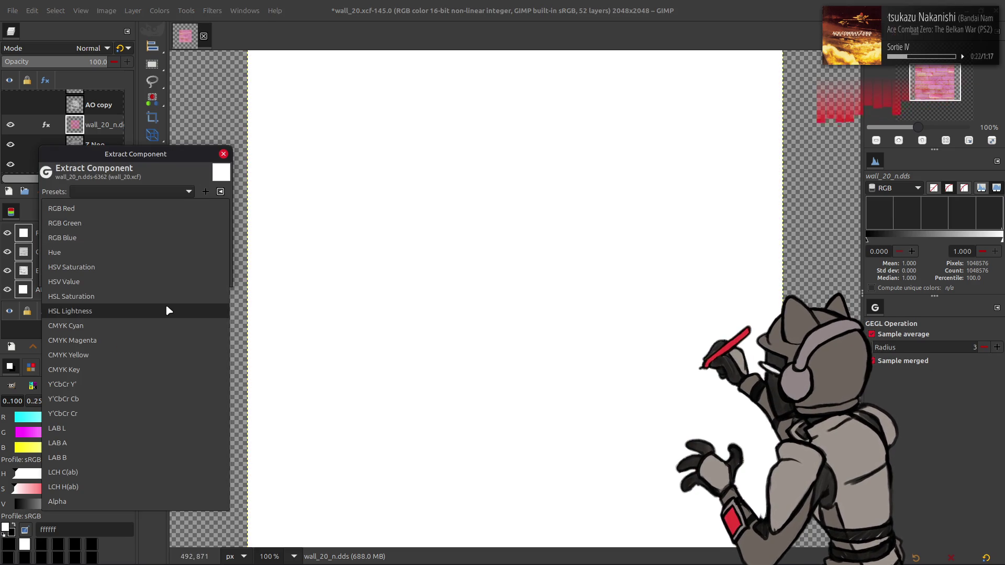
{"action": "left_click", "coordinate": [136, 507]}
{"action": "left_click", "coordinate": [207, 277]}
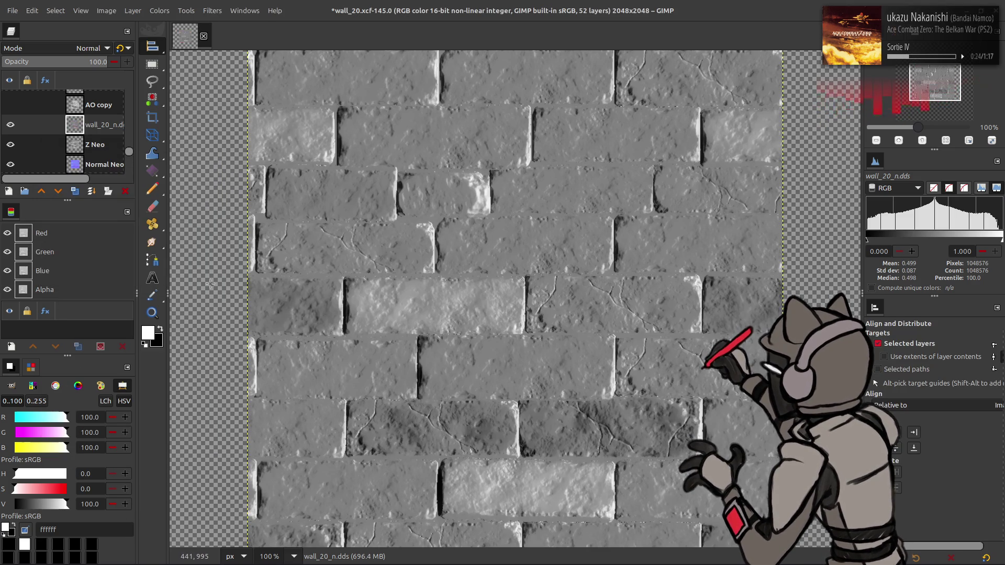
{"action": "key", "text": "ctrl+z"}
Step: Extract the layer's RGB Blue component as greyscale
{"action": "left_click", "coordinate": [160, 11]}
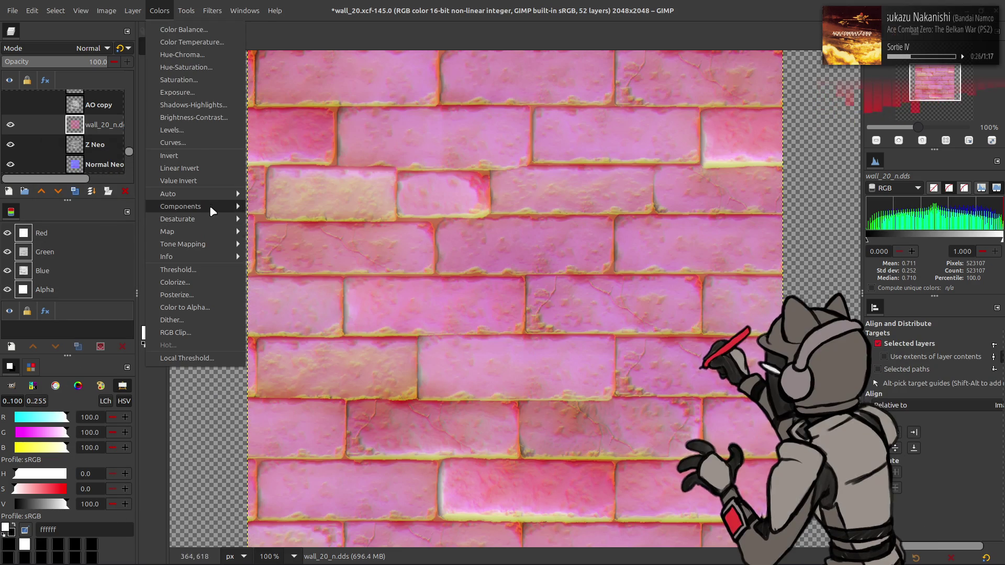
{"action": "mouse_move", "coordinate": [178, 208]}
{"action": "left_click", "coordinate": [264, 222]}
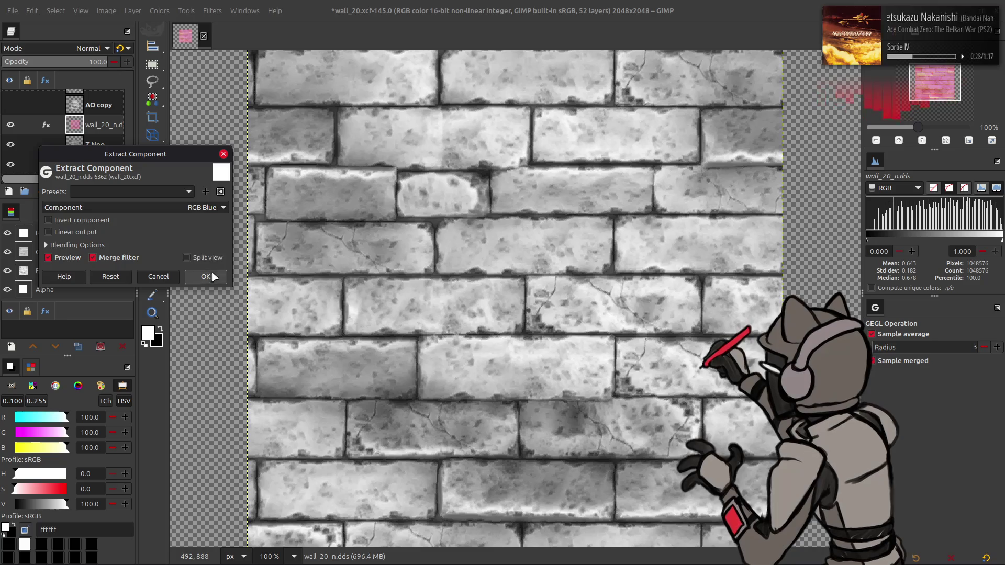
{"action": "left_click", "coordinate": [207, 277]}
Step: Toggle the AO copy layer repeatedly to compare the texture with and without it
{"action": "left_click", "coordinate": [10, 105]}
{"action": "left_click", "coordinate": [10, 105]}
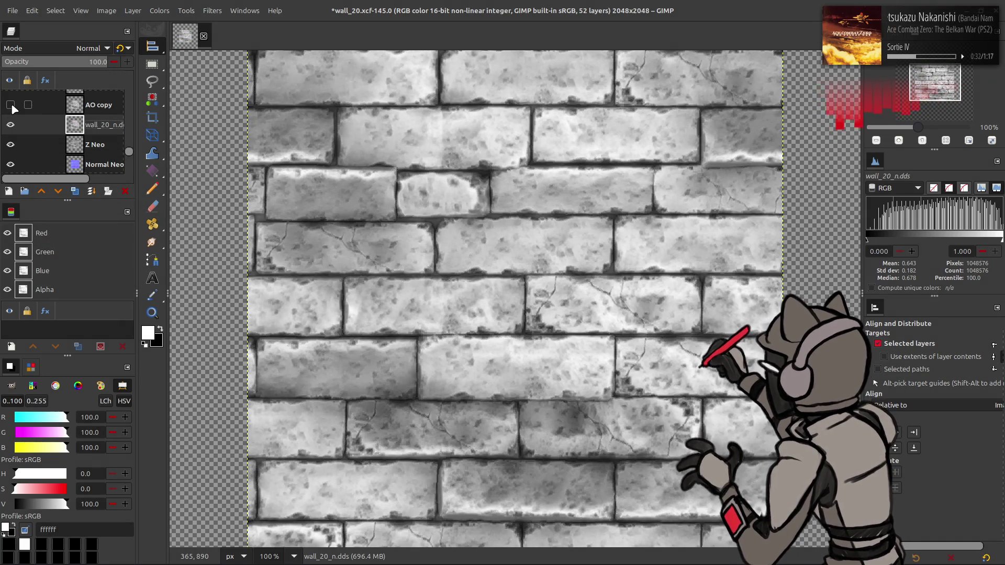
{"action": "left_click", "coordinate": [10, 105]}
{"action": "left_click", "coordinate": [10, 104]}
{"action": "left_click", "coordinate": [10, 105]}
{"action": "left_click", "coordinate": [10, 105]}
{"action": "left_click", "coordinate": [11, 105]}
{"action": "left_click", "coordinate": [11, 105]}
{"action": "left_click", "coordinate": [11, 105]}
{"action": "left_click", "coordinate": [11, 104]}
{"action": "left_click", "coordinate": [10, 105]}
{"action": "left_click", "coordinate": [11, 104]}
{"action": "left_click", "coordinate": [11, 105]}
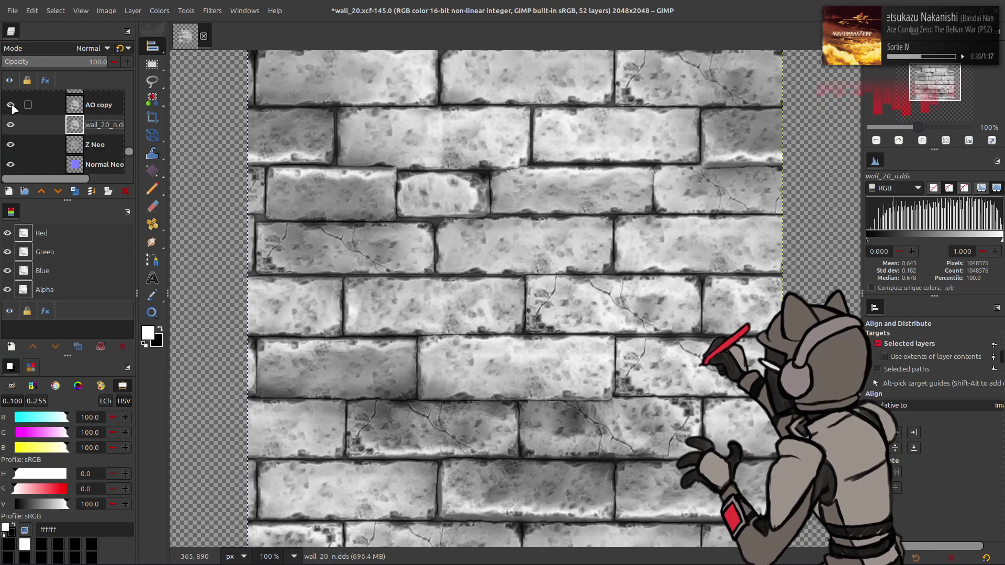
{"action": "left_click", "coordinate": [10, 104]}
{"action": "left_click", "coordinate": [11, 105]}
{"action": "left_click", "coordinate": [10, 104]}
{"action": "left_click", "coordinate": [10, 105]}
{"action": "left_click", "coordinate": [10, 105]}
{"action": "left_click", "coordinate": [11, 104]}
{"action": "left_click", "coordinate": [11, 105]}
Step: Compare the close-up with AO copy, leave it hidden, return to 100% and delete wall_20_n.dds
{"action": "scroll", "coordinate": [305, 167], "scroll_direction": "up", "scroll_amount": 2, "text": "ctrl"}
{"action": "scroll", "coordinate": [261, 157], "scroll_direction": "down", "scroll_amount": 2, "text": "ctrl"}
{"action": "scroll", "coordinate": [221, 152], "scroll_direction": "up", "scroll_amount": 2, "text": "ctrl"}
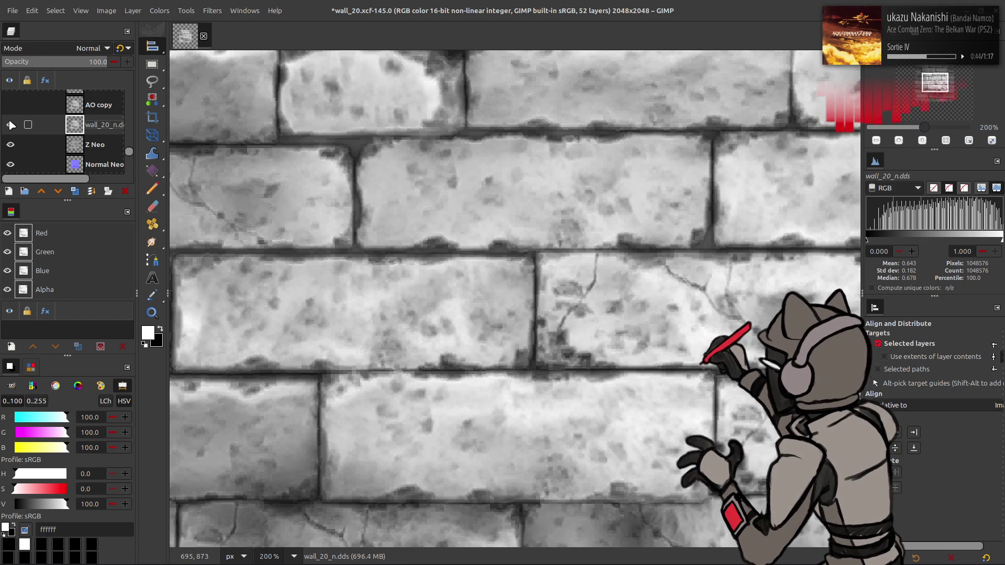
{"action": "left_click", "coordinate": [9, 106]}
{"action": "left_click", "coordinate": [9, 106]}
{"action": "left_click", "coordinate": [9, 106]}
{"action": "left_click", "coordinate": [9, 105]}
{"action": "left_click", "coordinate": [9, 106]}
{"action": "left_click", "coordinate": [9, 106]}
{"action": "left_click", "coordinate": [9, 106]}
{"action": "left_click", "coordinate": [9, 105]}
{"action": "left_click", "coordinate": [10, 106]}
{"action": "left_click", "coordinate": [9, 106]}
{"action": "left_click", "coordinate": [10, 106]}
{"action": "left_click", "coordinate": [10, 106]}
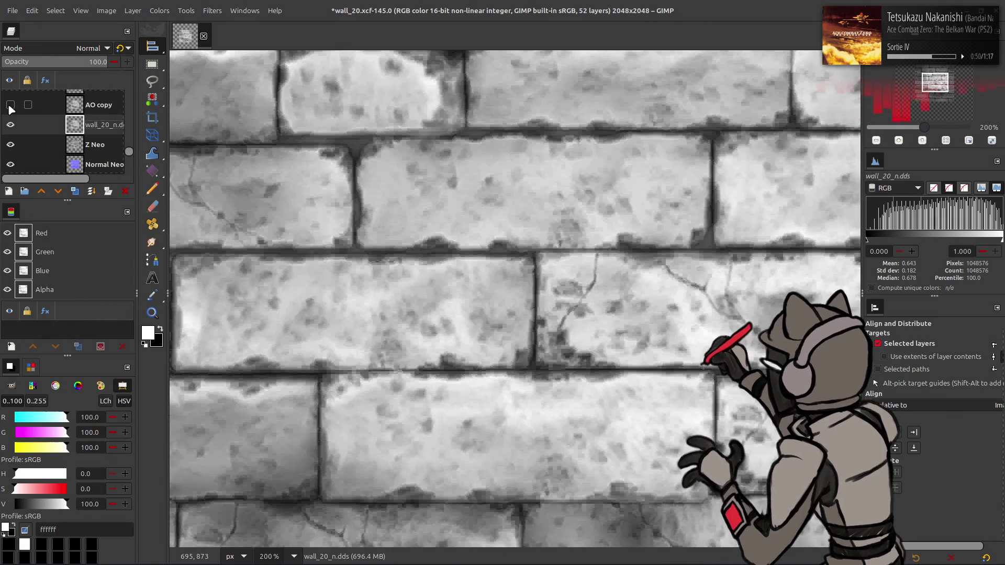
{"action": "left_click", "coordinate": [9, 106]}
{"action": "left_click", "coordinate": [9, 105]}
{"action": "left_click", "coordinate": [9, 105]}
{"action": "left_click", "coordinate": [9, 106]}
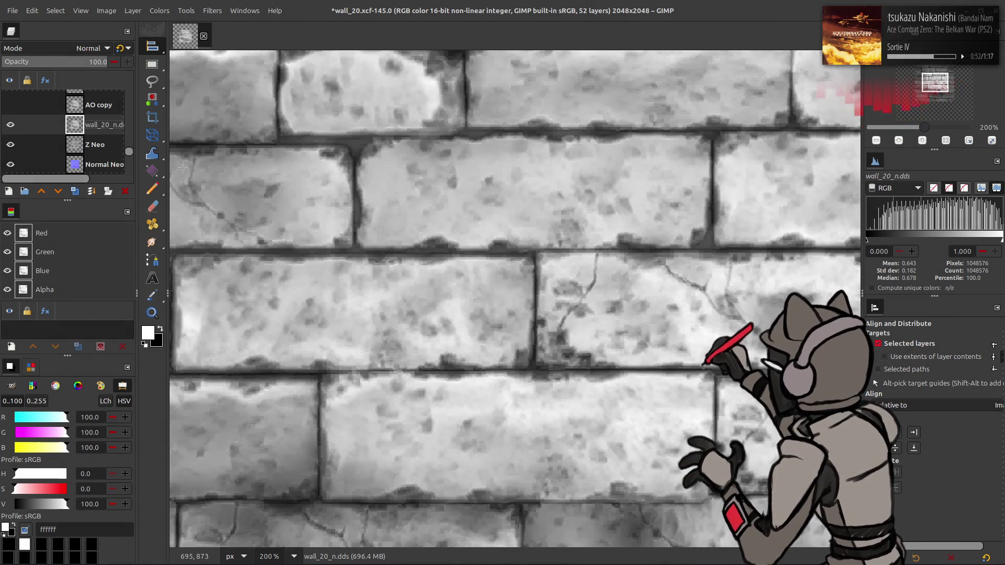
{"action": "key", "text": "1"}
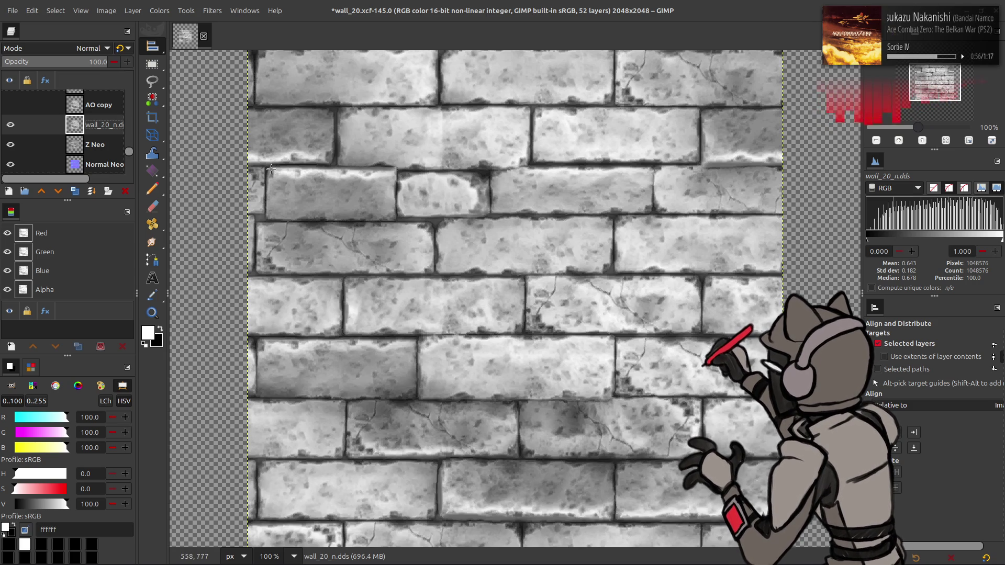
{"action": "left_click", "coordinate": [126, 191]}
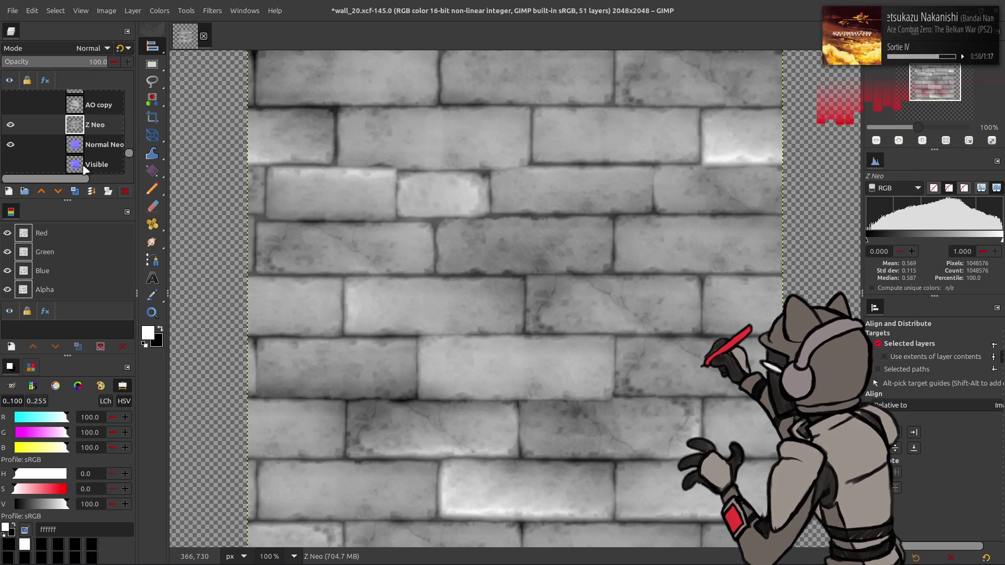
Step: Show the AO copy layer and select it together with Z Neo
{"action": "left_click", "coordinate": [15, 109]}
{"action": "left_click", "coordinate": [15, 109]}
{"action": "left_click", "coordinate": [15, 109]}
{"action": "left_click", "coordinate": [14, 109]}
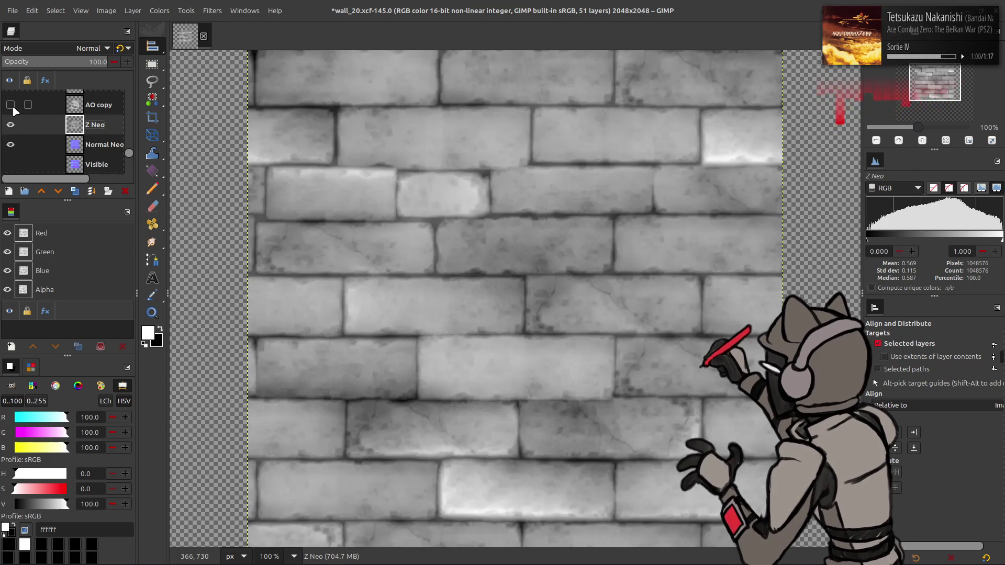
{"action": "left_click", "coordinate": [14, 108]}
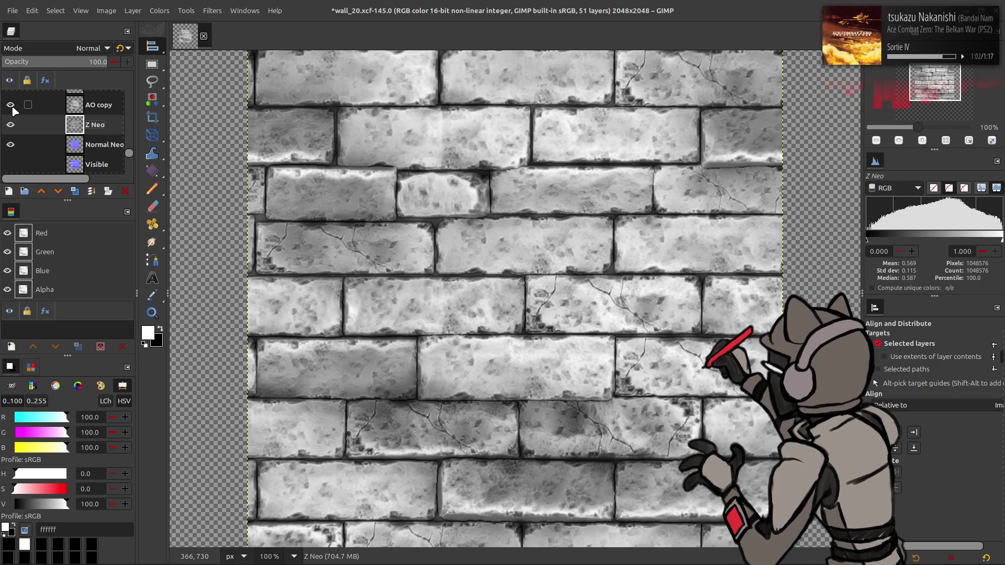
{"action": "left_click", "coordinate": [15, 108]}
{"action": "left_click", "coordinate": [14, 108]}
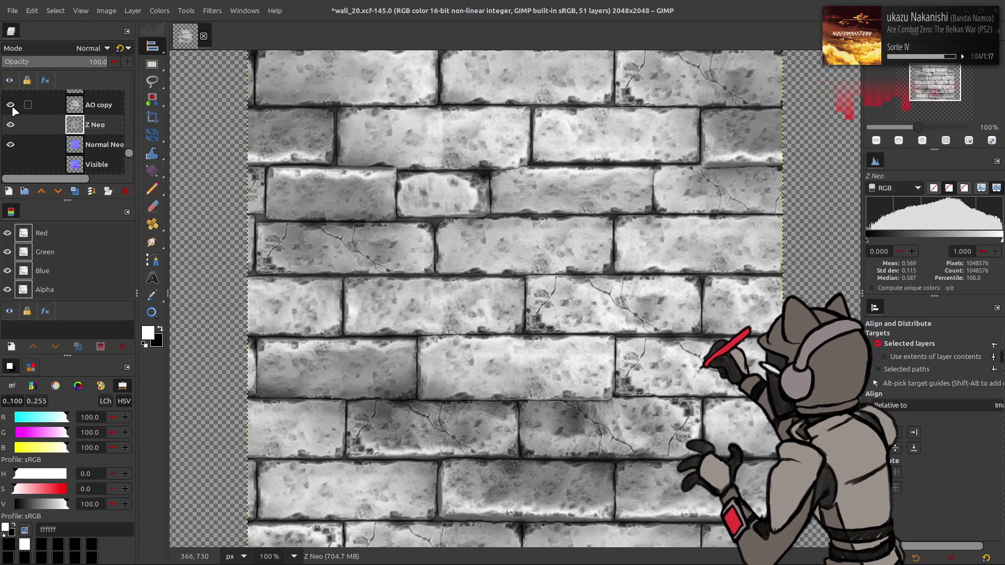
{"action": "left_click", "coordinate": [88, 113]}
{"action": "left_click", "coordinate": [91, 123]}
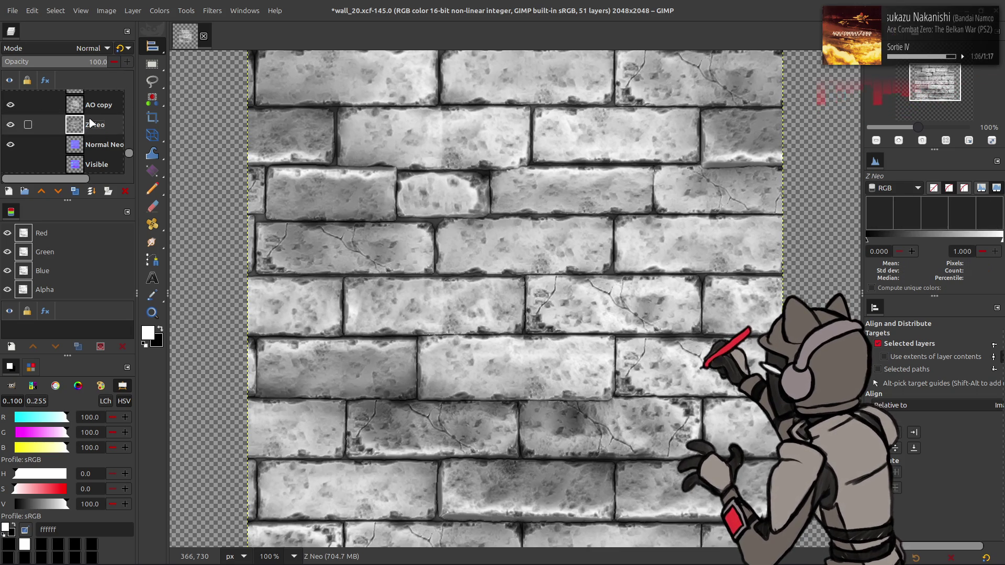
{"action": "left_click", "coordinate": [89, 105]}
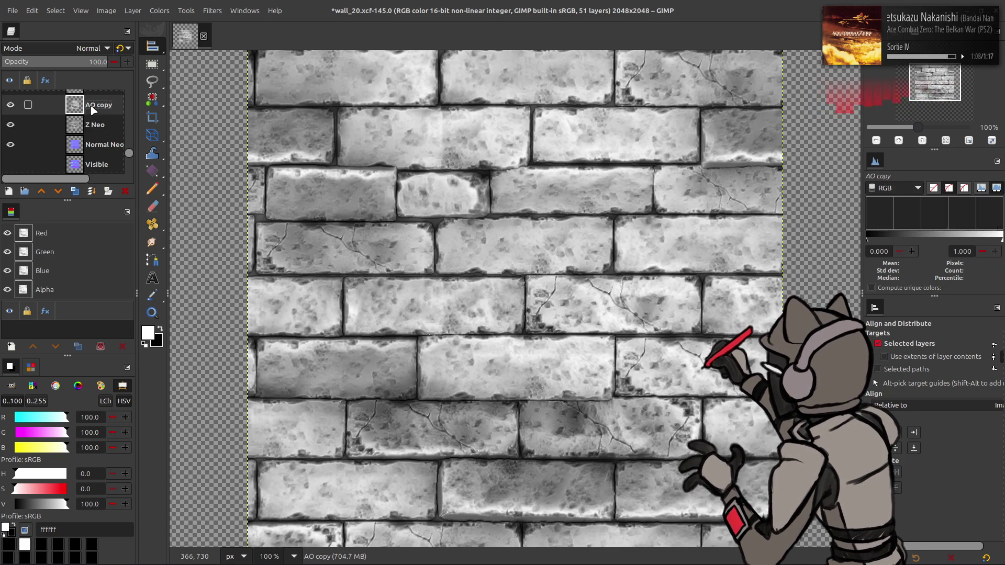
Step: Duplicate both layers, set AO copy #1 to Multiply and merge it into Z Neo copy #1
{"action": "left_click", "coordinate": [75, 190]}
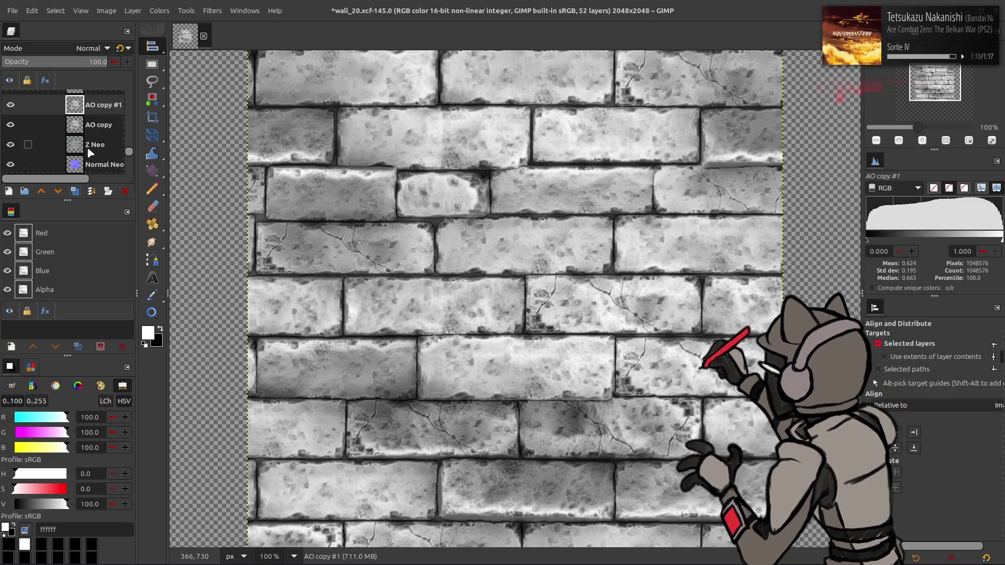
{"action": "left_click", "coordinate": [97, 105]}
{"action": "left_click", "coordinate": [89, 48]}
{"action": "left_click", "coordinate": [57, 240]}
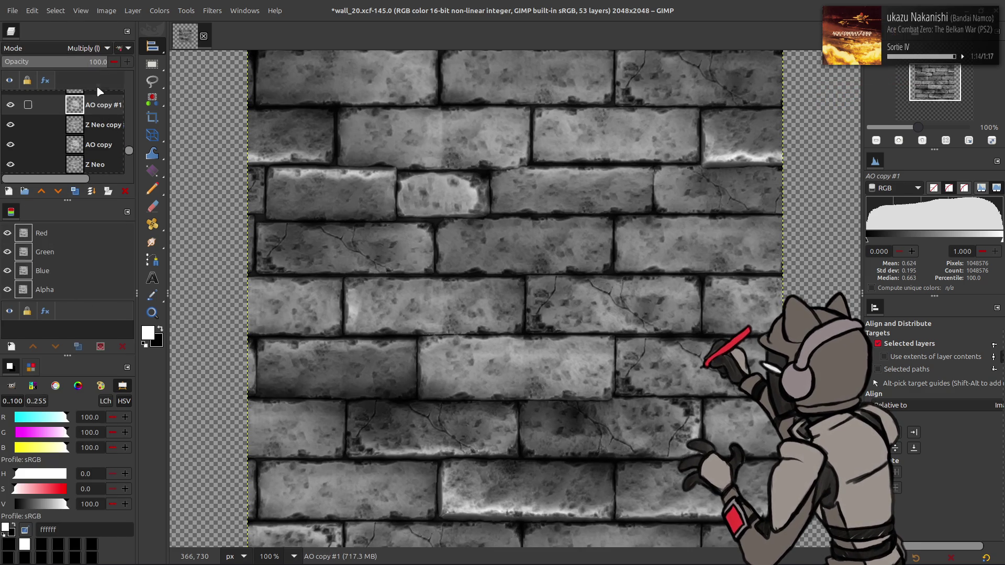
{"action": "left_click", "coordinate": [91, 190]}
{"action": "left_click", "coordinate": [159, 10]}
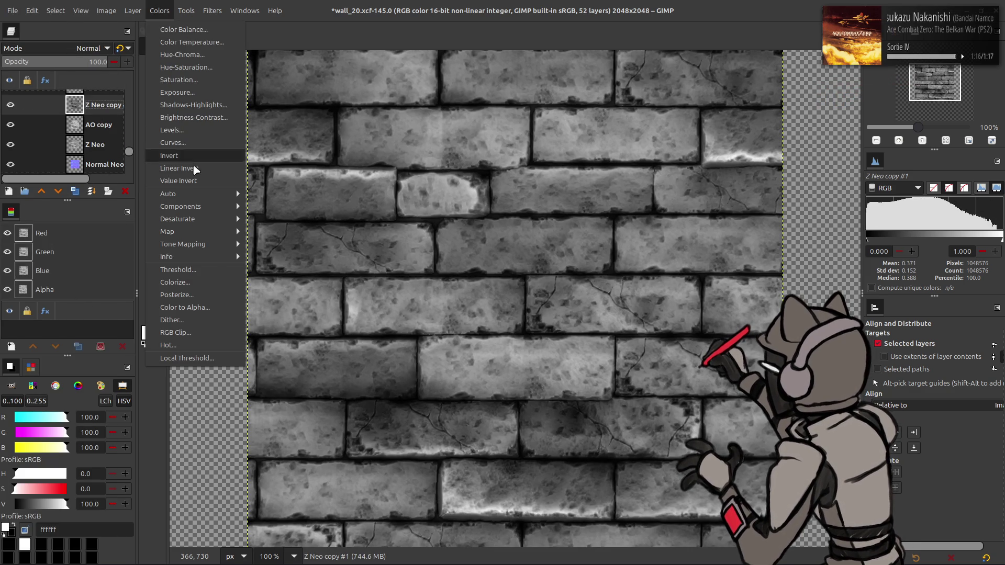
Step: Apply Stretch Contrast to the Z Neo copy #1 layer
{"action": "mouse_move", "coordinate": [191, 195]}
{"action": "left_click", "coordinate": [265, 216]}
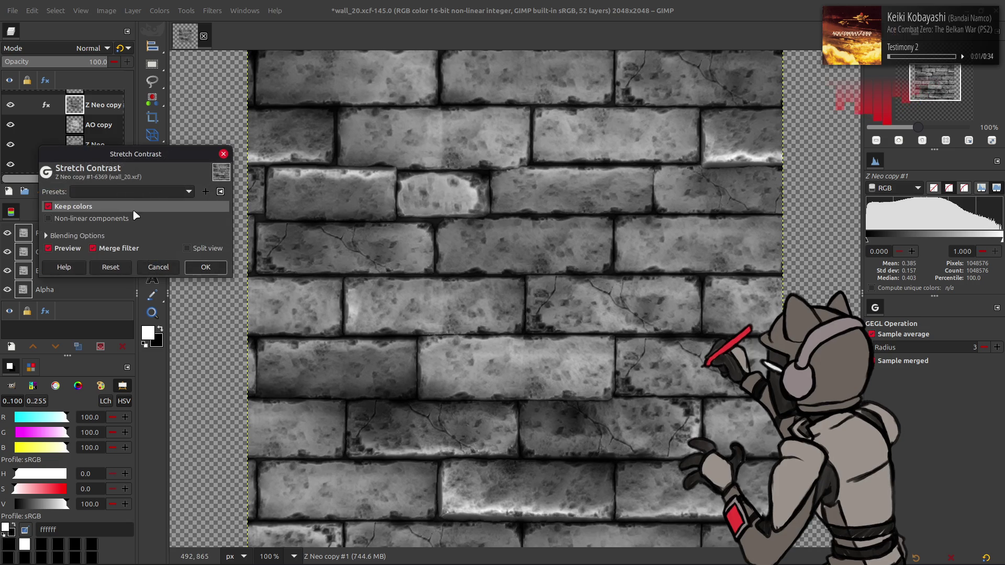
{"action": "left_click", "coordinate": [206, 267]}
Step: Use Levels to set the midtone gamma of Z Neo copy #1 to 2.00
{"action": "left_click", "coordinate": [160, 11]}
{"action": "left_click", "coordinate": [194, 146]}
{"action": "double_click", "coordinate": [186, 237]}
{"action": "type", "text": "2"}
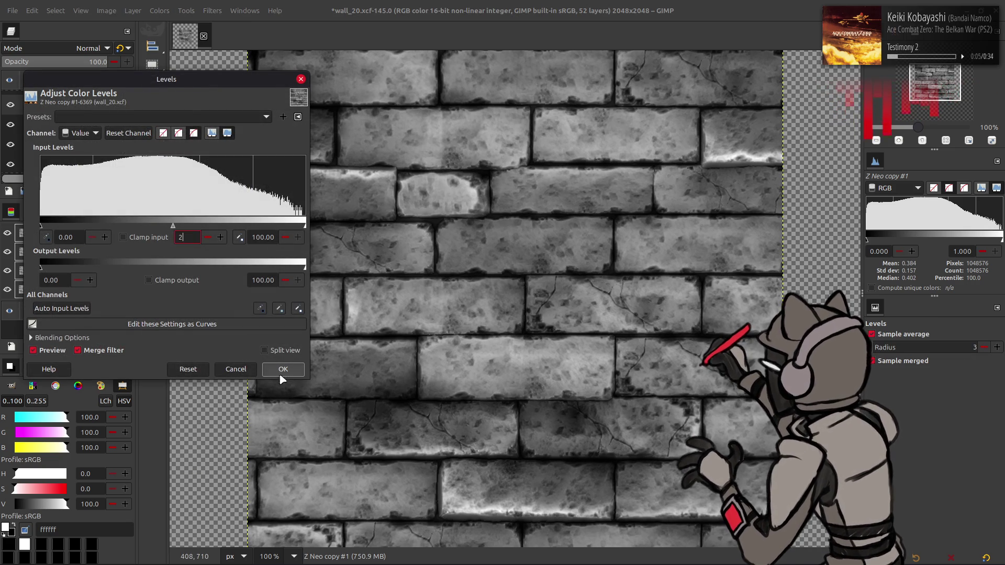
{"action": "left_click", "coordinate": [283, 370]}
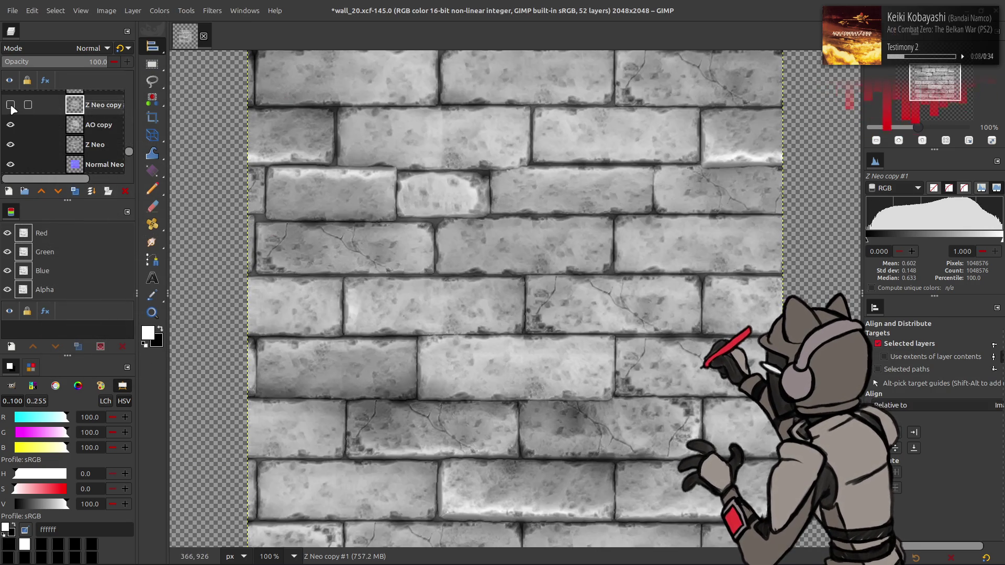
Step: Compare the result by toggling Z Neo copy #1 and the layer below, then bring Blender forward
{"action": "left_click", "coordinate": [10, 105]}
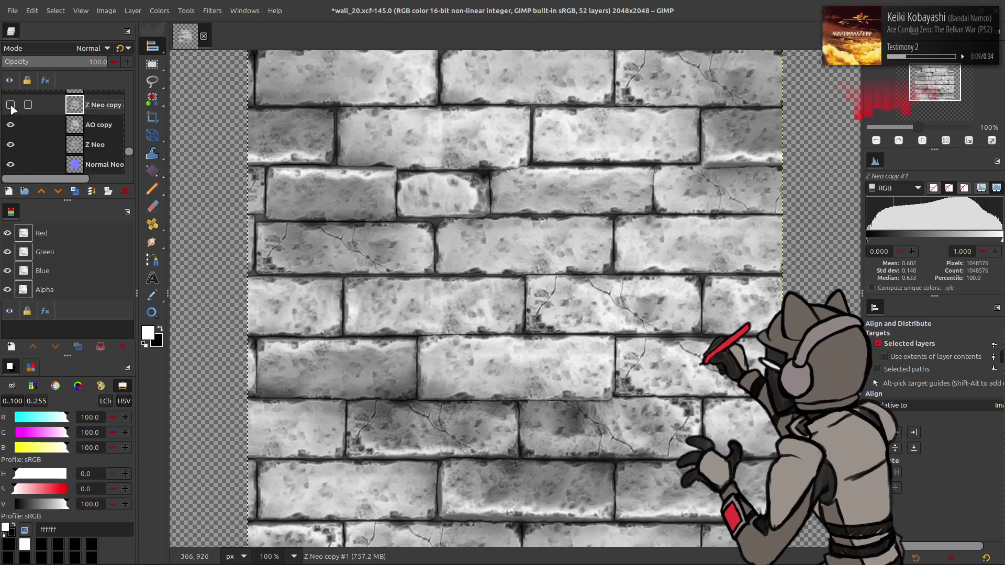
{"action": "left_click", "coordinate": [10, 105]}
{"action": "left_click", "coordinate": [10, 104]}
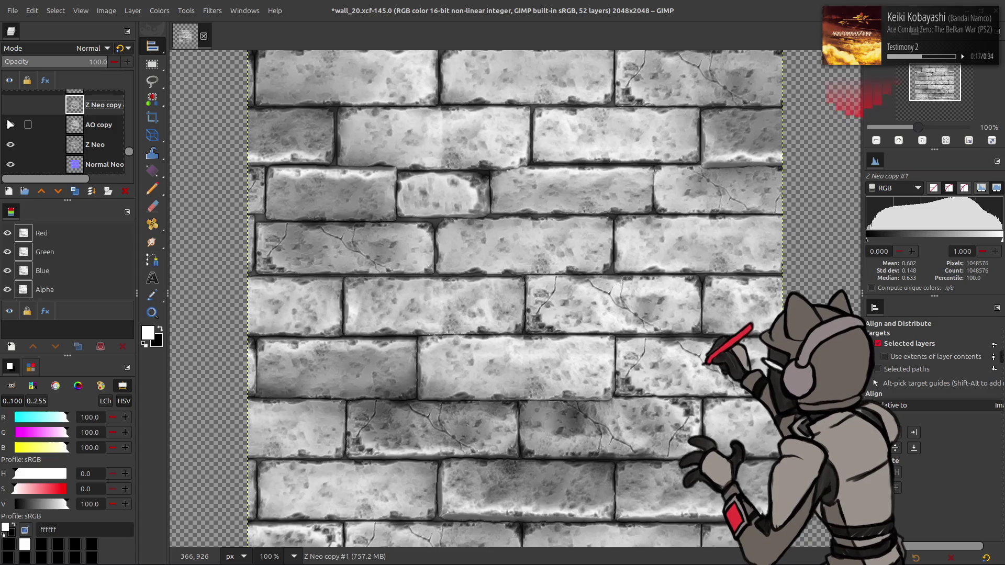
{"action": "left_click", "coordinate": [10, 125]}
{"action": "left_click", "coordinate": [10, 124]}
{"action": "left_click", "coordinate": [11, 105]}
{"action": "left_click", "coordinate": [10, 105]}
{"action": "left_click", "coordinate": [11, 105]}
{"action": "left_click", "coordinate": [11, 105]}
{"action": "left_click", "coordinate": [10, 105]}
{"action": "left_click", "coordinate": [11, 104]}
{"action": "left_click", "coordinate": [11, 105]}
{"action": "left_click", "coordinate": [10, 105]}
{"action": "left_click", "coordinate": [10, 105]}
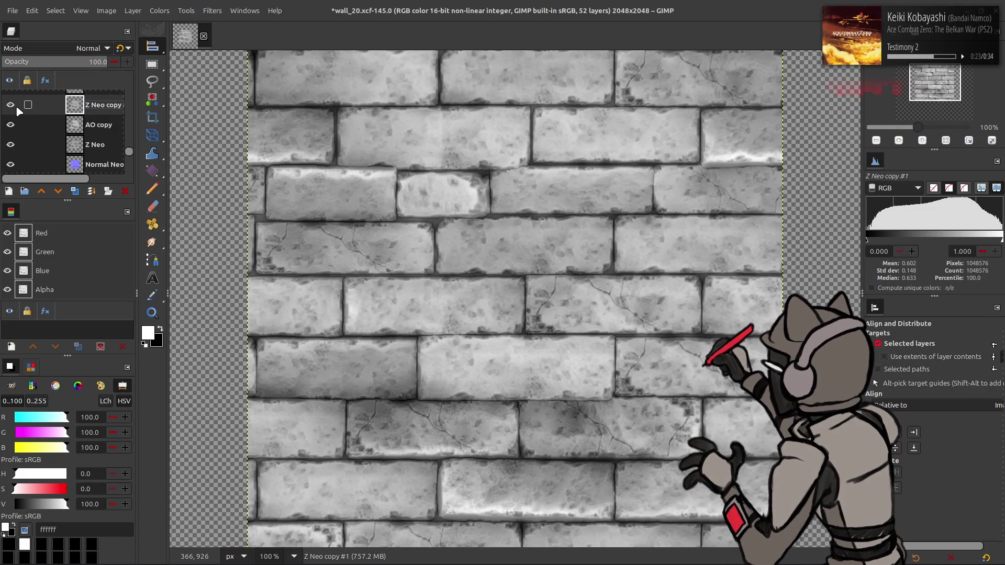
{"action": "left_click", "coordinate": [354, 553]}
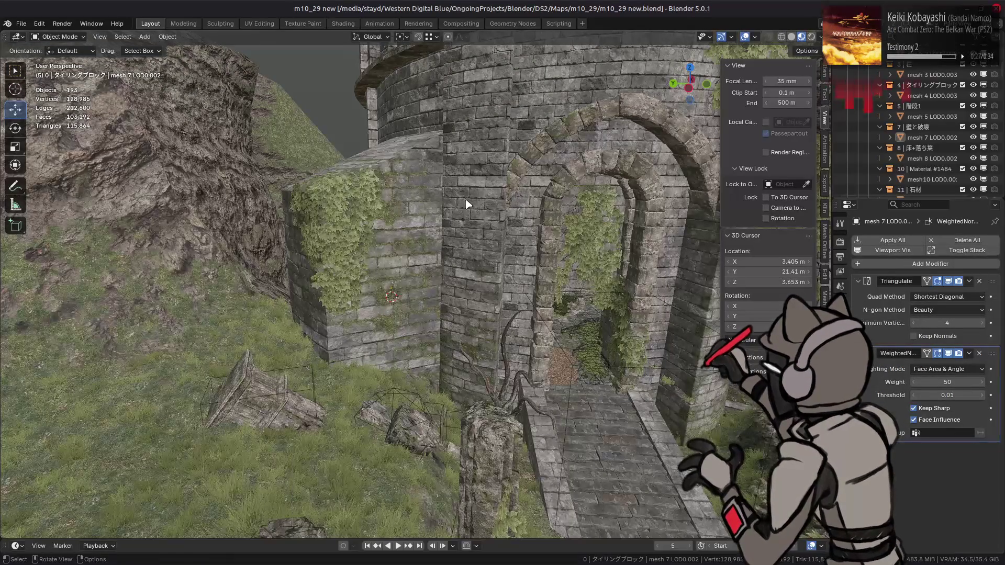
Step: Switch to the Shading workspace and walk the view forward toward the ruin wall
{"action": "left_click", "coordinate": [343, 23]}
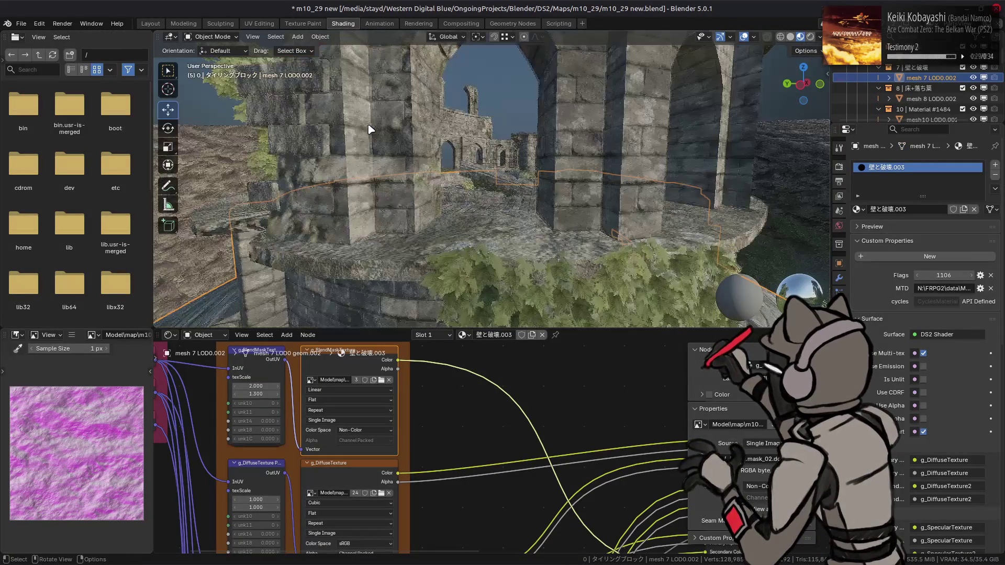
{"action": "key", "text": "shift+grave"}
{"action": "key", "text": "w"}
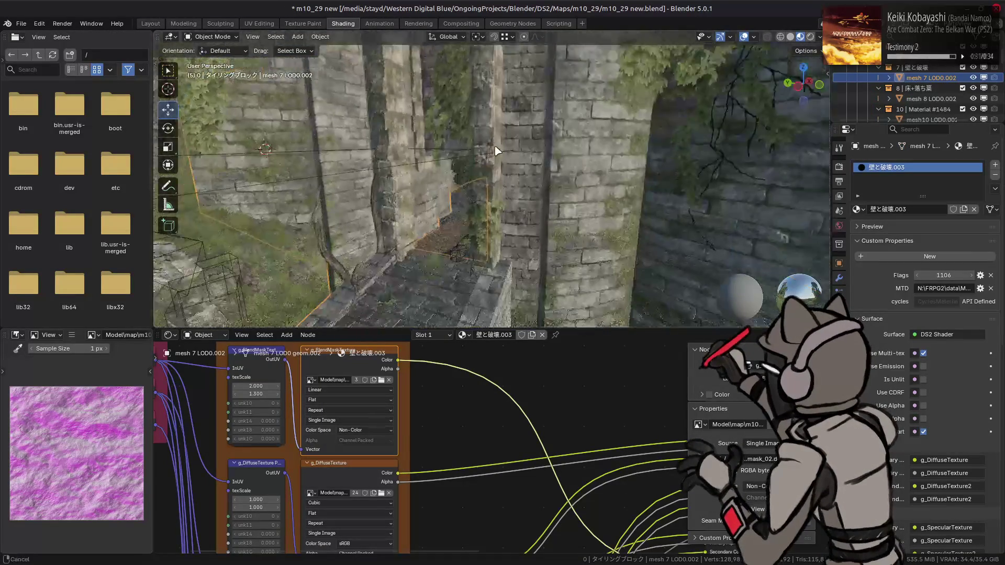
{"action": "left_click", "coordinate": [468, 236]}
Step: Preview the wall's diffuse texture node, then its g_BumpmapTexture node
{"action": "scroll", "coordinate": [362, 454], "scroll_direction": "up", "scroll_amount": 1, "text": "shift"}
{"action": "left_click", "coordinate": [365, 496]}
{"action": "scroll", "coordinate": [363, 482], "scroll_direction": "down", "scroll_amount": 6, "text": "shift"}
{"action": "scroll", "coordinate": [363, 472], "scroll_direction": "down", "scroll_amount": 5, "text": "shift"}
{"action": "left_click", "coordinate": [367, 473]}
Step: Walk up close to the curved wall, then Alt+Tab back to GIMP
{"action": "key", "text": "shift+grave"}
{"action": "key", "text": "w"}
{"action": "key", "text": "w"}
{"action": "key", "text": "w"}
{"action": "left_click", "coordinate": [466, 220]}
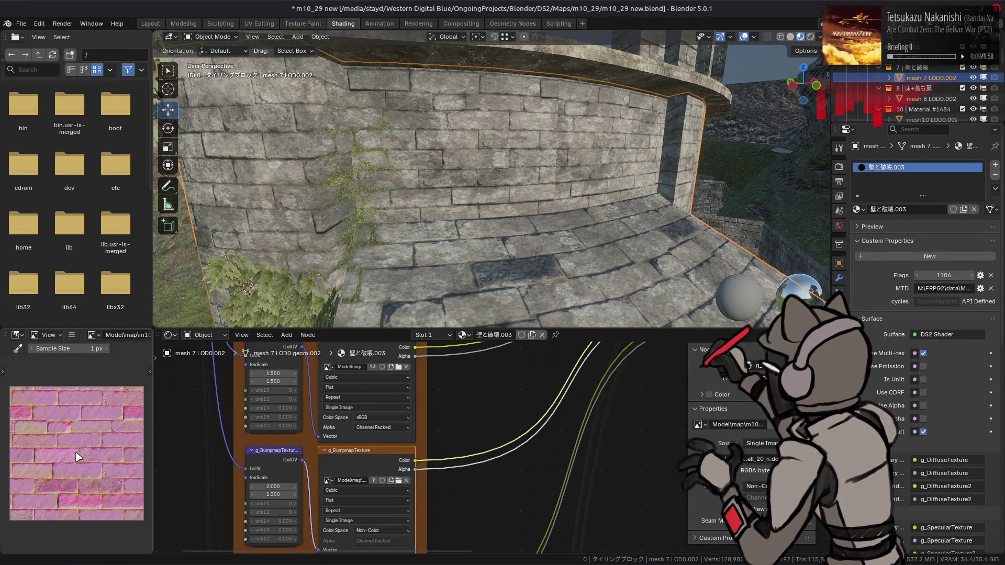
{"action": "key", "text": "alt+Tab"}
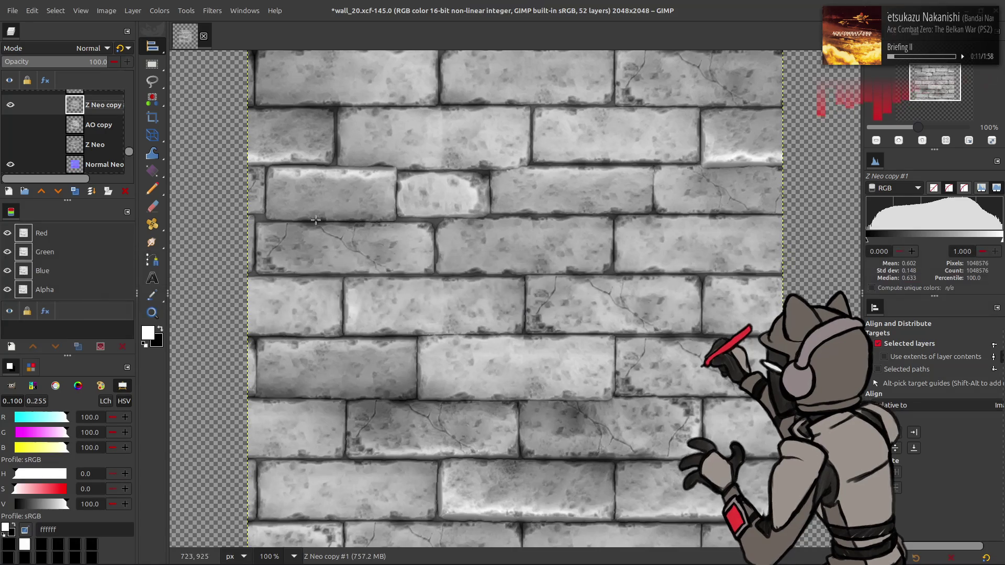
Step: Toggle Z Neo copy #1 and AO copy visibility to compare the texture
{"action": "left_click", "coordinate": [11, 105]}
{"action": "left_click", "coordinate": [10, 106]}
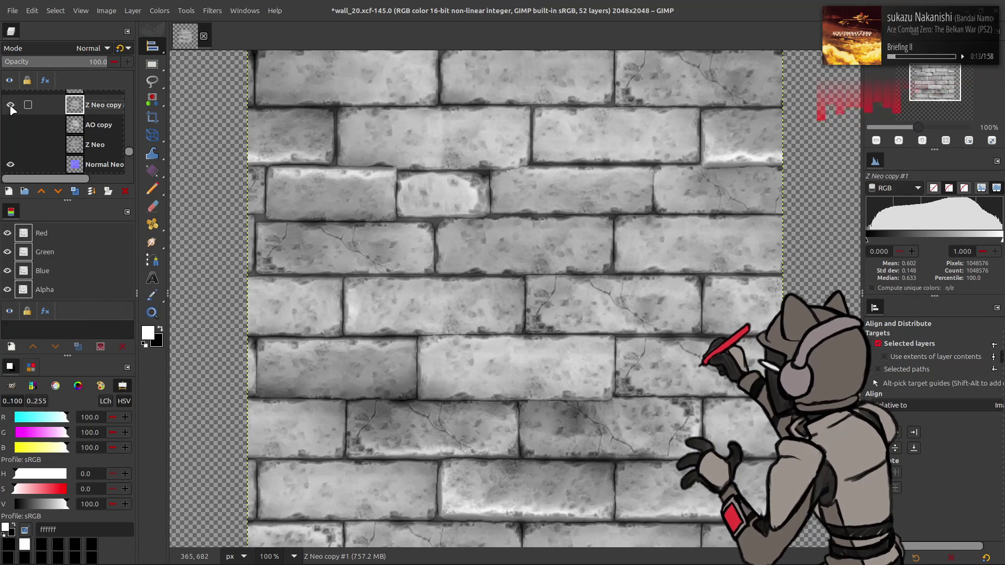
{"action": "left_click", "coordinate": [10, 105]}
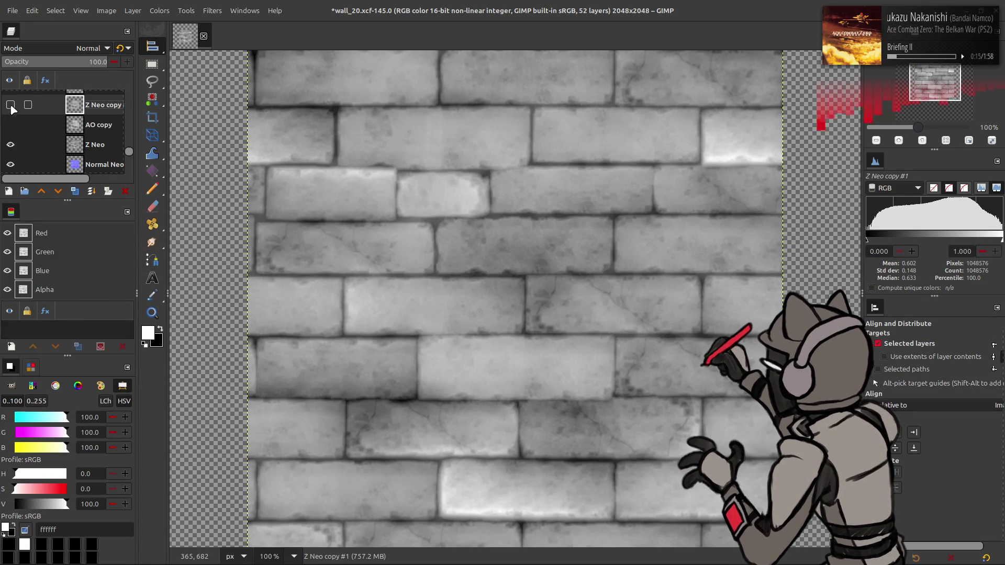
{"action": "left_click", "coordinate": [10, 125]}
{"action": "left_click", "coordinate": [10, 126]}
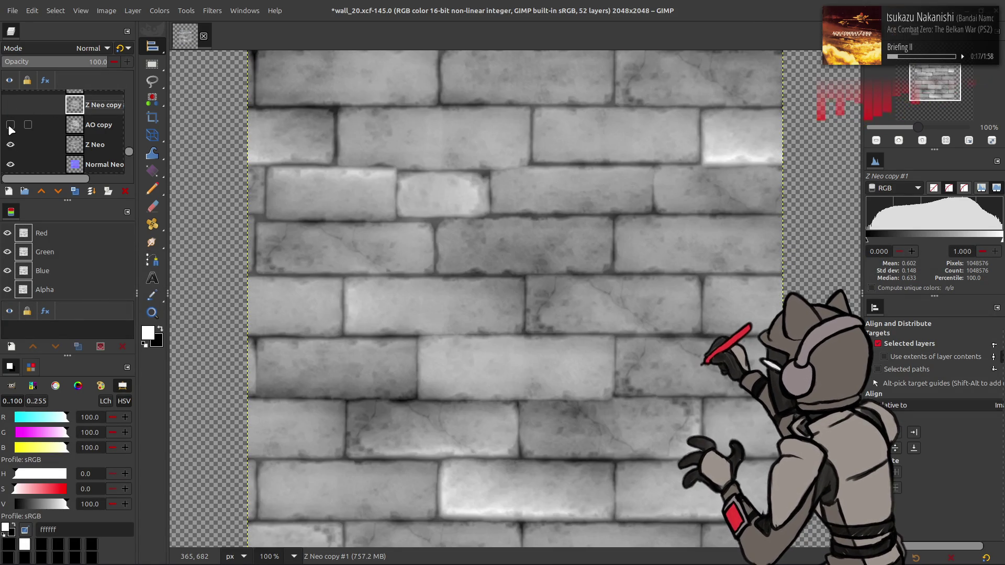
{"action": "left_click", "coordinate": [10, 126]}
{"action": "left_click", "coordinate": [11, 106]}
{"action": "left_click", "coordinate": [11, 109]}
{"action": "left_click", "coordinate": [11, 109]}
{"action": "left_click", "coordinate": [11, 109]}
{"action": "left_click", "coordinate": [10, 107]}
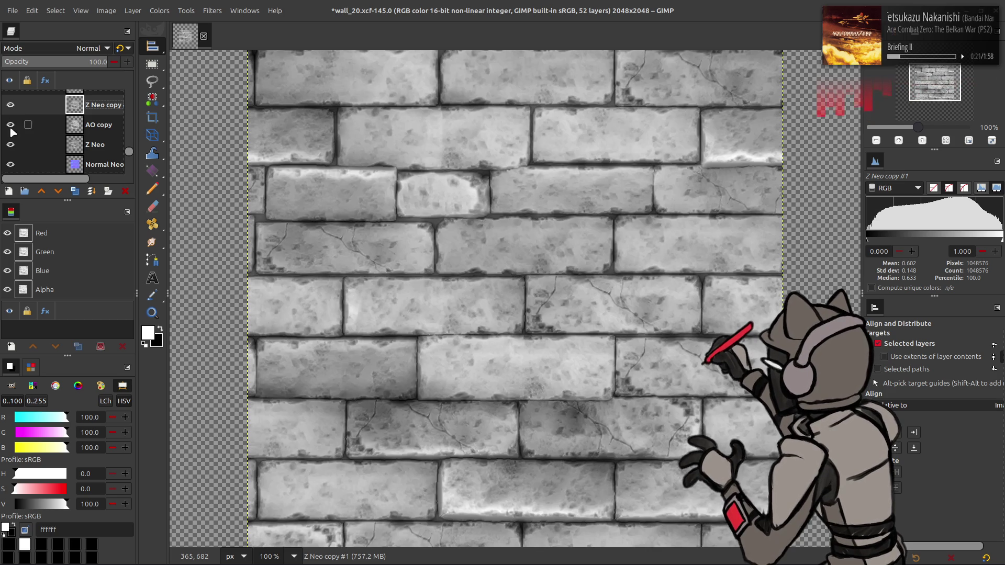
Step: Preview the Curv3 curvature layer, duplicate it and move the copy up the stack
{"action": "scroll", "coordinate": [29, 131], "scroll_direction": "down", "scroll_amount": 5}
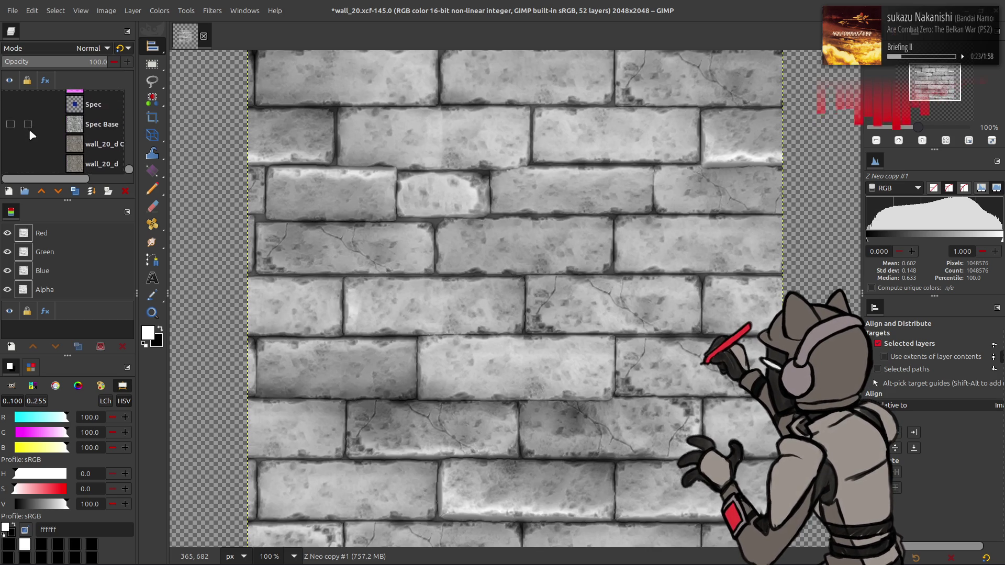
{"action": "scroll", "coordinate": [31, 135], "scroll_direction": "down", "scroll_amount": 5}
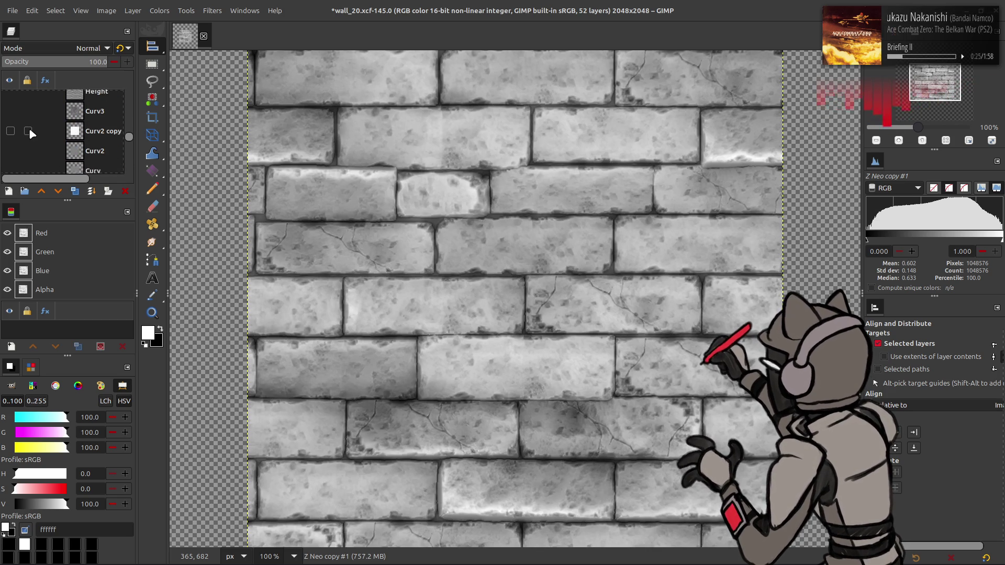
{"action": "scroll", "coordinate": [30, 131], "scroll_direction": "down", "scroll_amount": 1}
{"action": "left_click", "coordinate": [10, 111]}
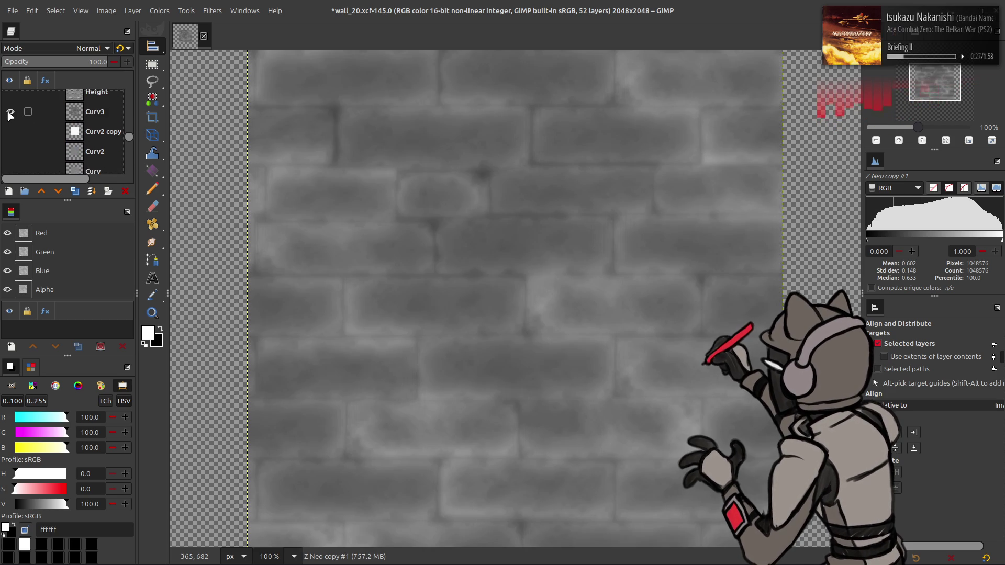
{"action": "left_click", "coordinate": [10, 111]}
{"action": "left_click", "coordinate": [97, 112]}
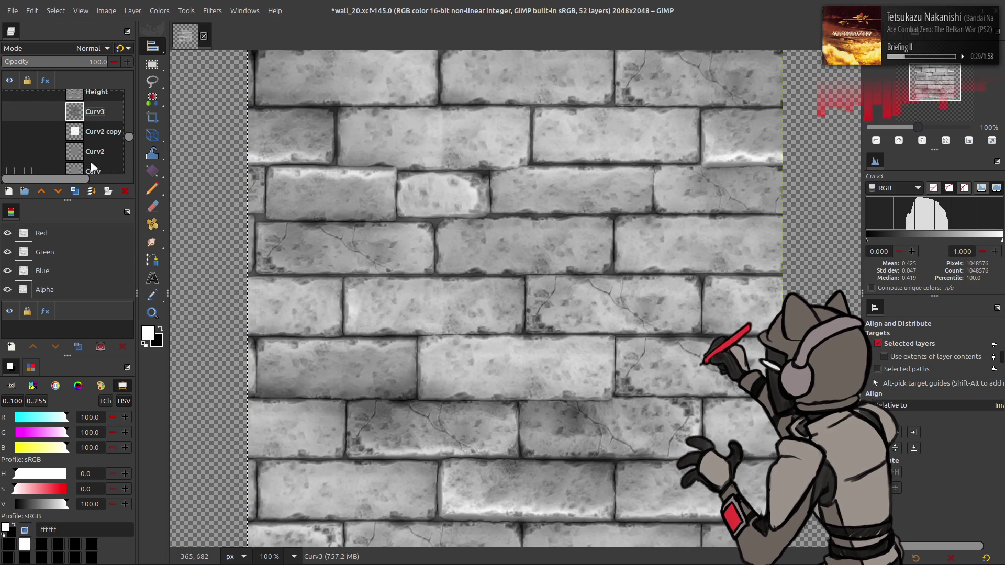
{"action": "left_click", "coordinate": [75, 191]}
{"action": "mouse_move", "coordinate": [88, 118]}
{"action": "left_mouse_down"}
{"action": "mouse_move", "coordinate": [88, 139]}
{"action": "mouse_move", "coordinate": [50, 124]}
{"action": "mouse_move", "coordinate": [93, 133]}
{"action": "mouse_move", "coordinate": [84, 172]}
{"action": "mouse_move", "coordinate": [78, 125]}
{"action": "left_mouse_up"}
Step: Duplicate the Curv layer as Curv copy #1
{"action": "left_click", "coordinate": [92, 129]}
{"action": "left_click", "coordinate": [75, 191]}
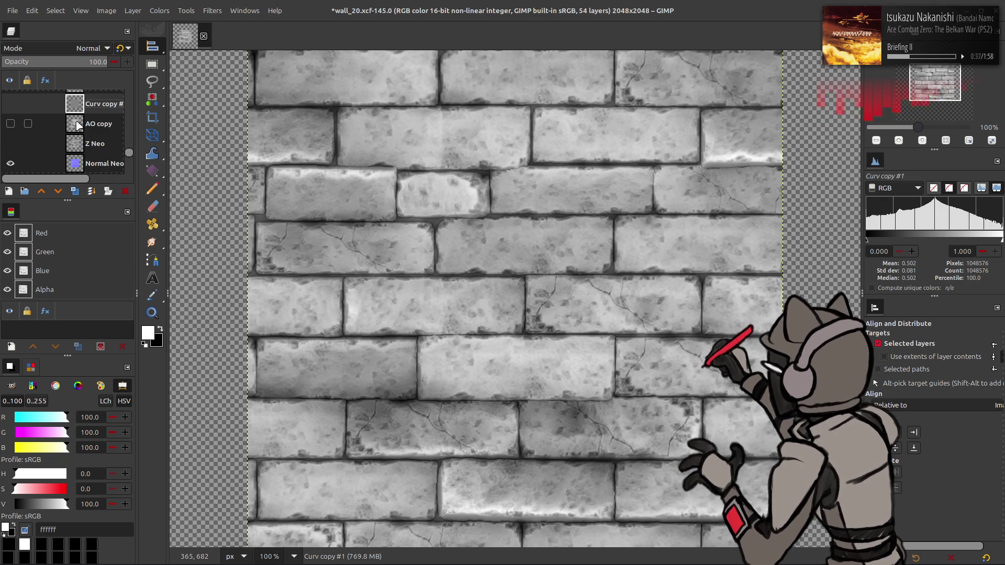
{"action": "scroll", "coordinate": [20, 107], "scroll_direction": "up", "scroll_amount": 2}
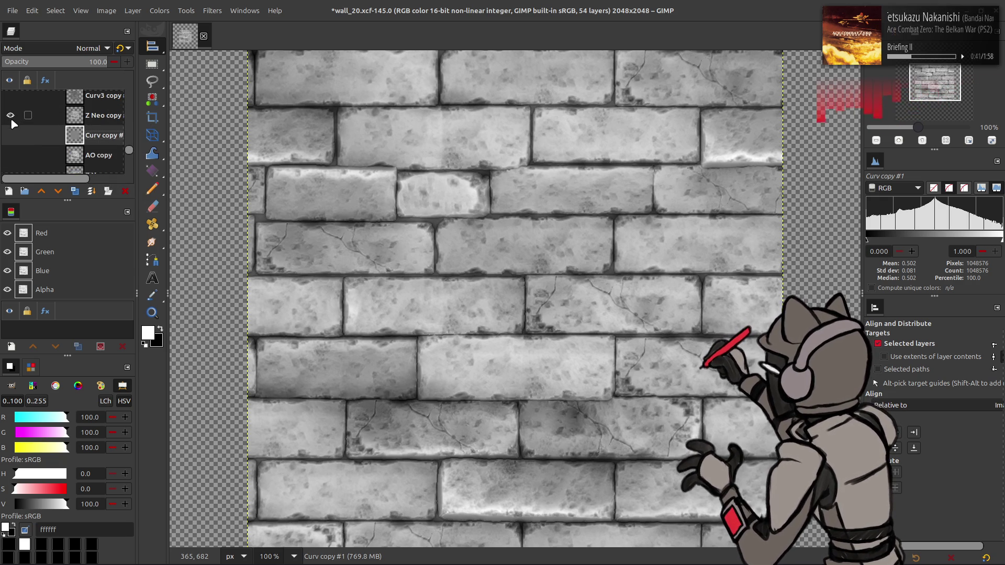
Step: Move Z Neo copy below Curv copy #1 and compare Curv copy #1 on and off
{"action": "left_click", "coordinate": [11, 115]}
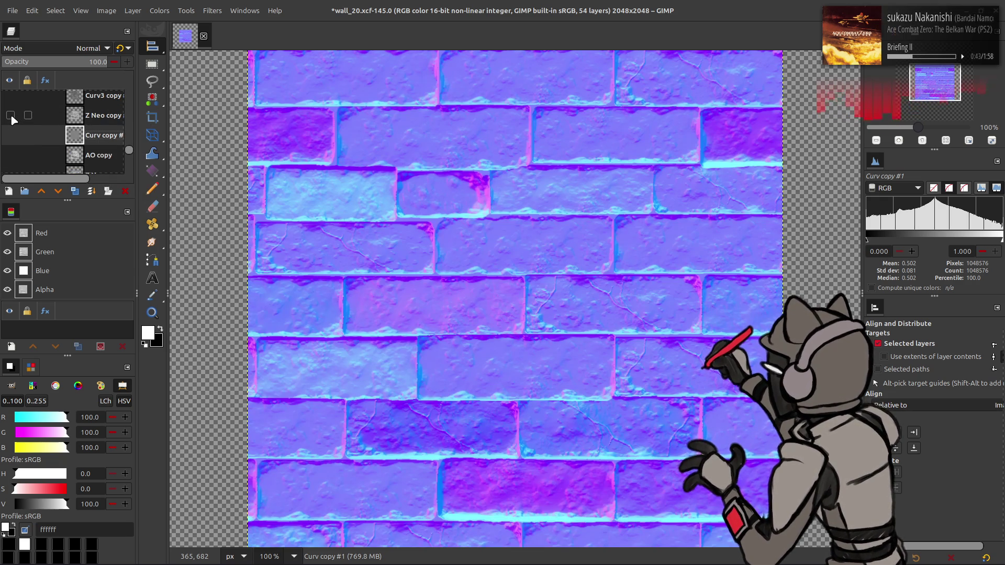
{"action": "left_click", "coordinate": [11, 116]}
{"action": "left_click_drag", "start_coordinate": [100, 115], "coordinate": [99, 144]}
{"action": "left_click", "coordinate": [10, 115]}
{"action": "left_click", "coordinate": [10, 115]}
{"action": "left_click", "coordinate": [10, 115]}
{"action": "left_click", "coordinate": [11, 115]}
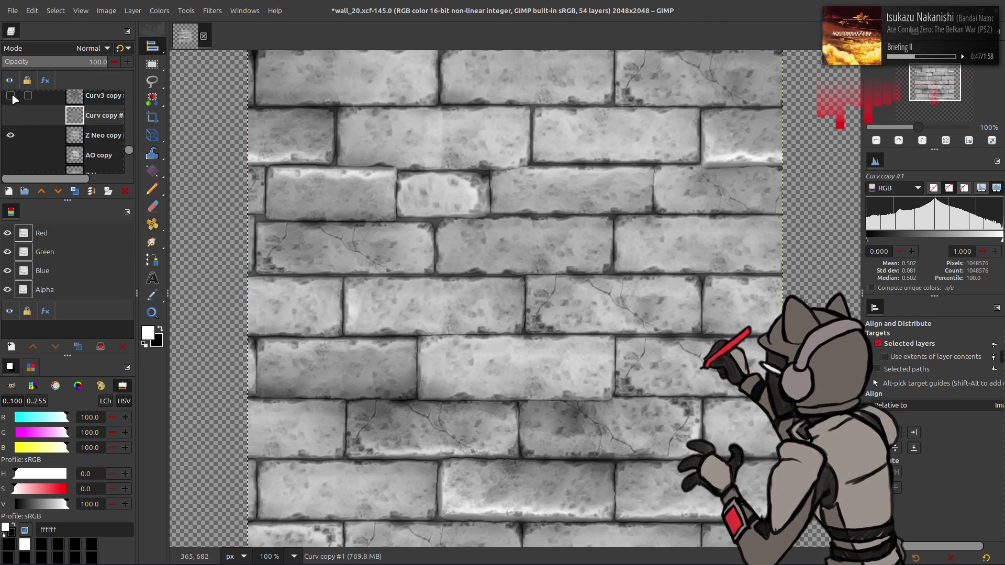
Step: Show Curv3 copy and set its blend mode to Overlay
{"action": "left_click", "coordinate": [11, 95]}
{"action": "left_click", "coordinate": [100, 95]}
{"action": "left_click", "coordinate": [73, 47]}
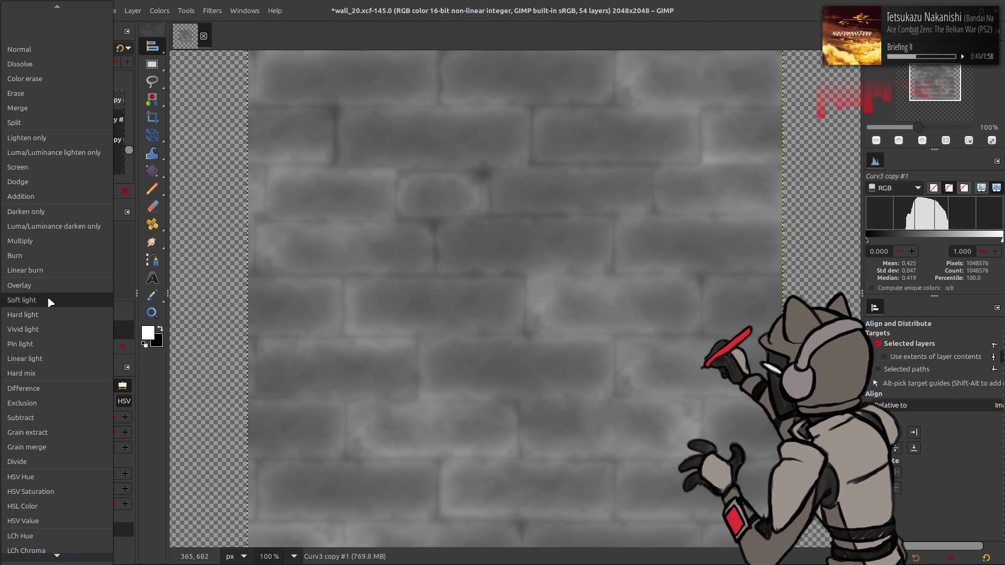
{"action": "left_click", "coordinate": [21, 285]}
{"action": "left_click", "coordinate": [10, 100]}
{"action": "left_click", "coordinate": [10, 100]}
{"action": "left_click", "coordinate": [10, 100]}
{"action": "left_click", "coordinate": [10, 100]}
Step: Invert the Curv3 copy layer and compare it on and off
{"action": "left_click", "coordinate": [160, 10]}
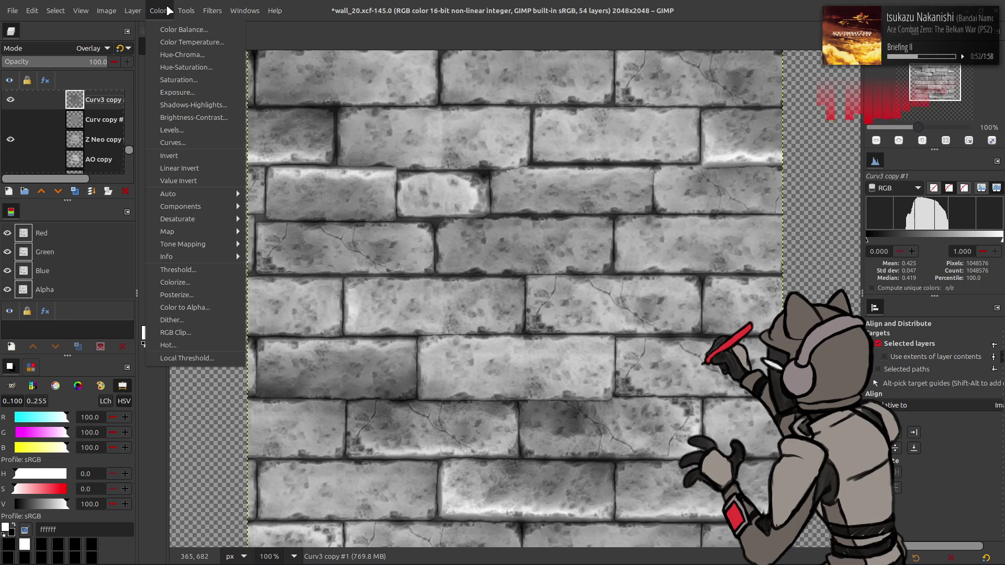
{"action": "left_click", "coordinate": [173, 156]}
{"action": "left_click", "coordinate": [10, 100]}
{"action": "left_click", "coordinate": [10, 100]}
{"action": "left_click", "coordinate": [10, 100]}
{"action": "left_click", "coordinate": [10, 100]}
{"action": "left_click", "coordinate": [10, 100]}
{"action": "left_click", "coordinate": [10, 100]}
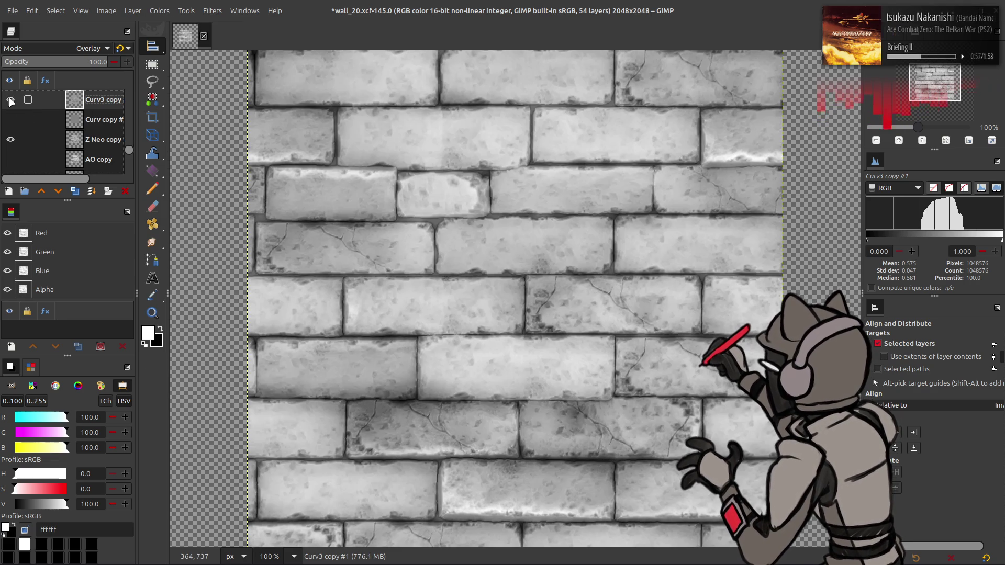
{"action": "left_click", "coordinate": [10, 100]}
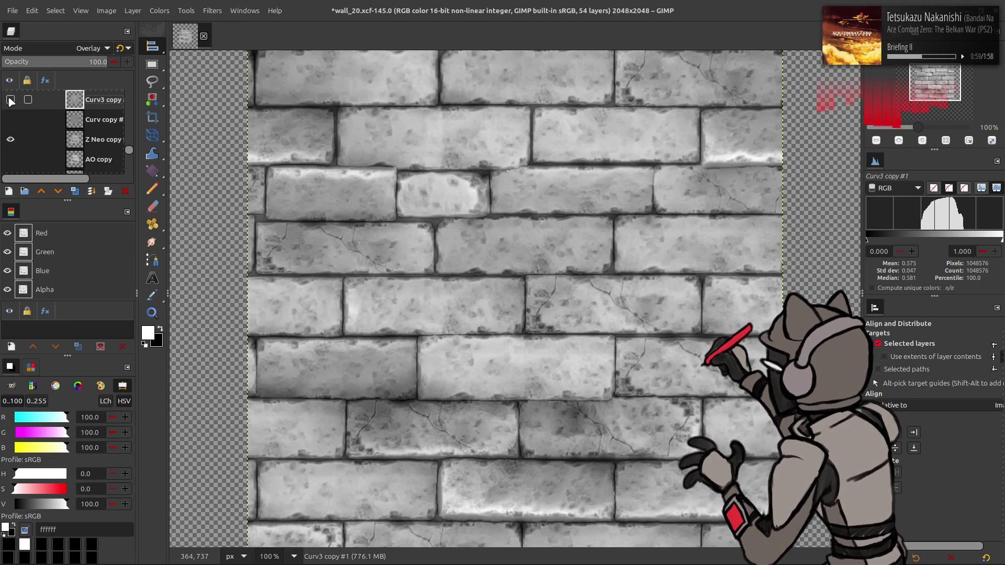
{"action": "left_click", "coordinate": [10, 100]}
{"action": "left_click", "coordinate": [10, 100]}
Step: Set Curv copy to Soft light and move it above Curv3 copy
{"action": "left_click", "coordinate": [17, 119]}
{"action": "left_click", "coordinate": [17, 119]}
{"action": "left_click", "coordinate": [16, 119]}
{"action": "left_click", "coordinate": [73, 122]}
{"action": "left_click", "coordinate": [87, 51]}
{"action": "left_click", "coordinate": [42, 273]}
{"action": "scroll", "coordinate": [28, 145], "scroll_direction": "up", "scroll_amount": 1}
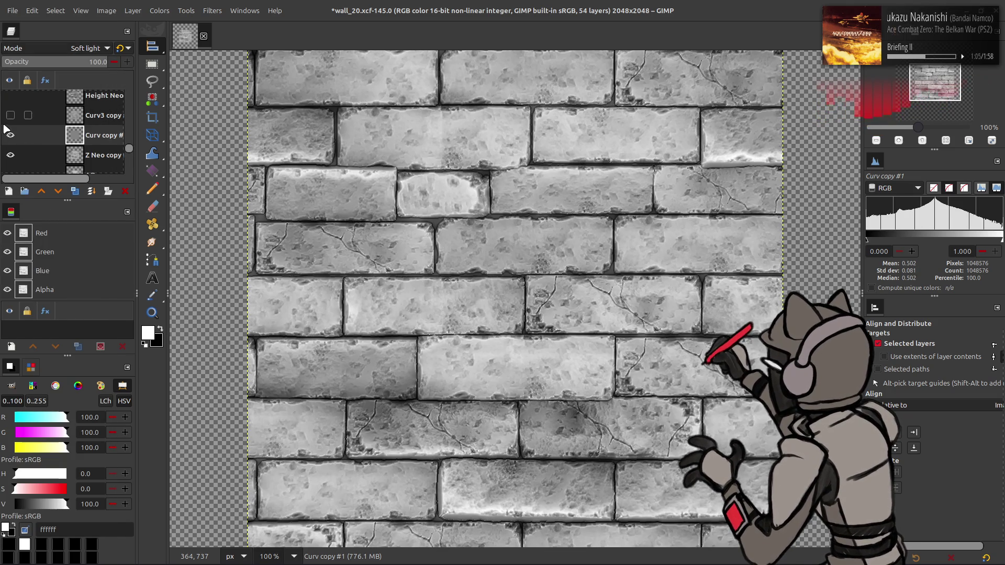
{"action": "left_click", "coordinate": [10, 116]}
{"action": "left_click_drag", "start_coordinate": [70, 135], "coordinate": [73, 116]}
{"action": "left_click", "coordinate": [10, 115]}
{"action": "left_click", "coordinate": [10, 116]}
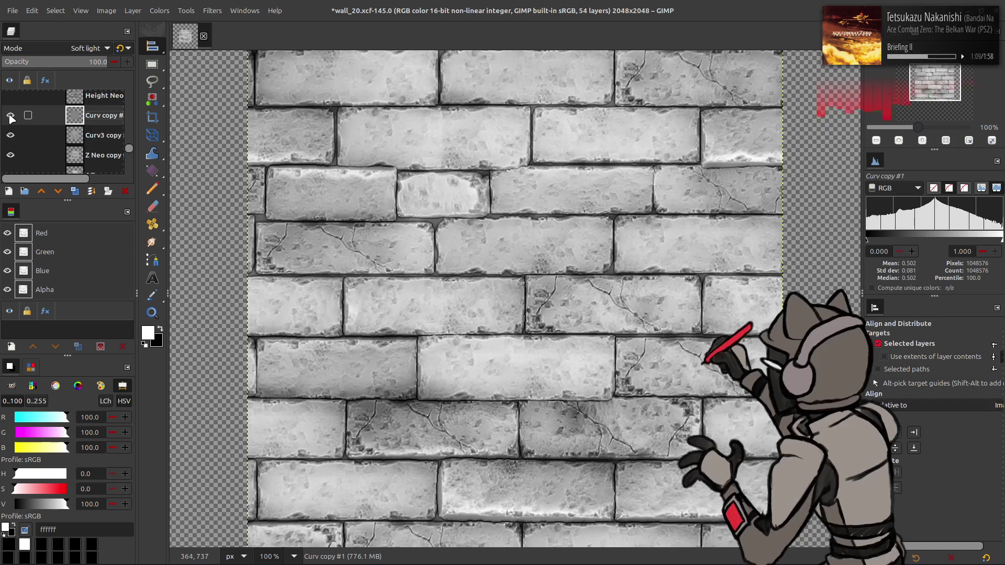
Step: Try moving Z Neo copy up under Height Neo, then undo the move
{"action": "left_click", "coordinate": [83, 155]}
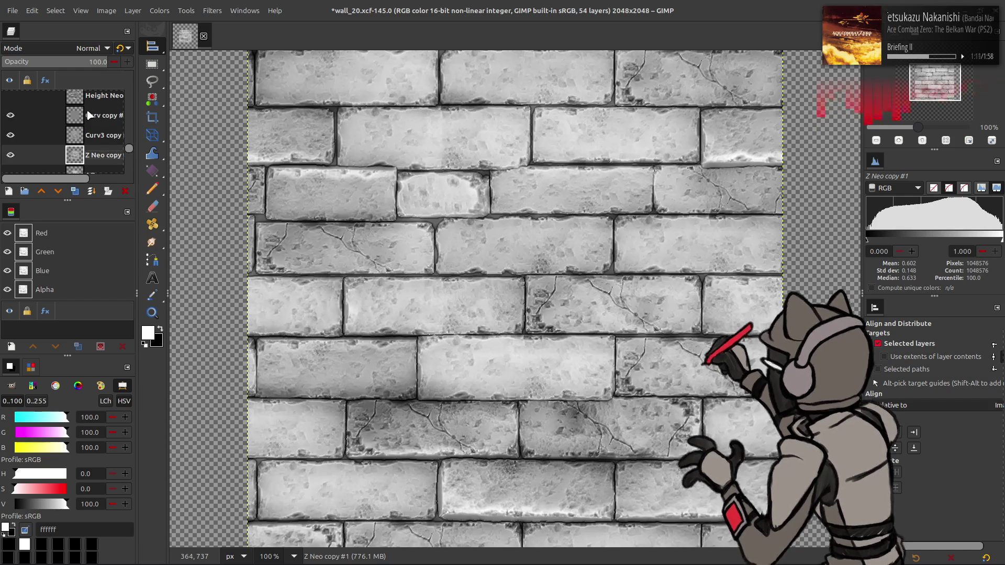
{"action": "left_click_drag", "start_coordinate": [89, 115], "coordinate": [89, 115]}
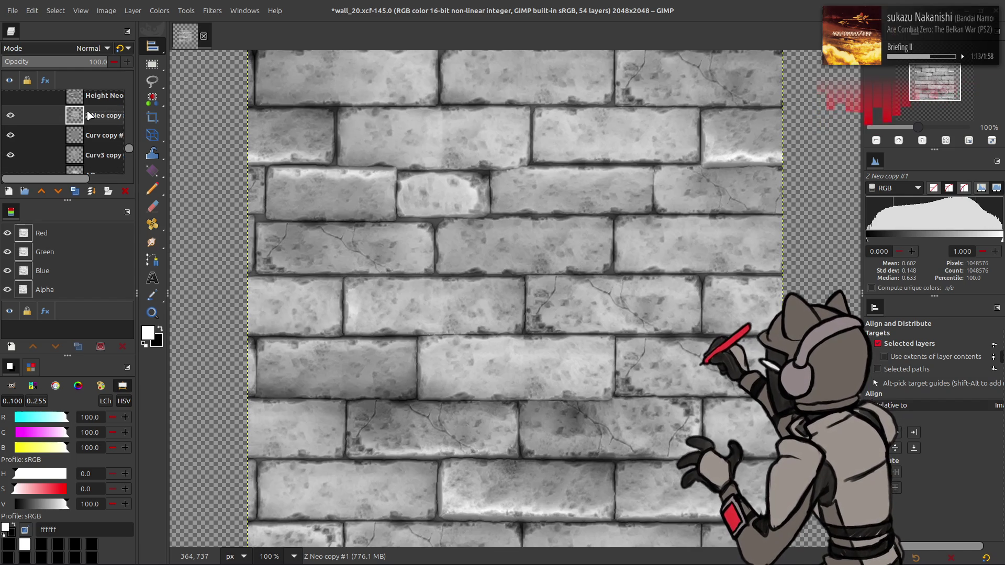
{"action": "key", "text": "ctrl+z"}
{"action": "key", "text": "ctrl+y"}
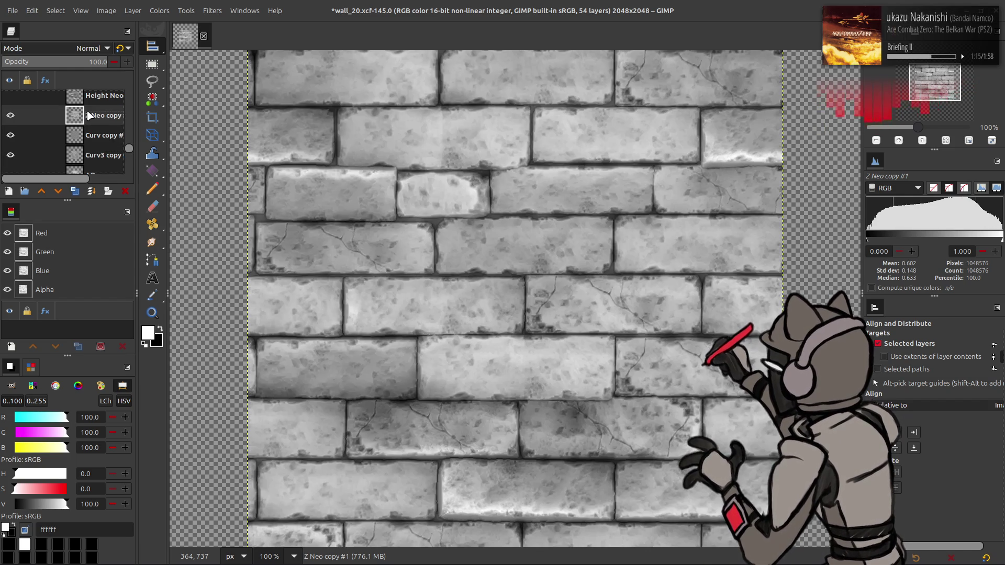
{"action": "key", "text": "ctrl+z"}
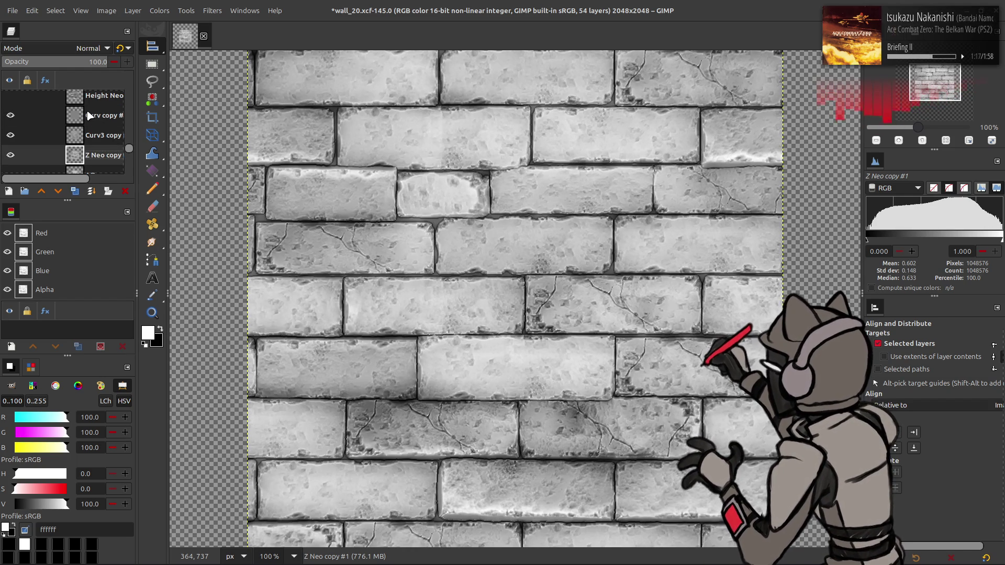
{"action": "key", "text": "ctrl+y"}
{"action": "key", "text": "ctrl+z"}
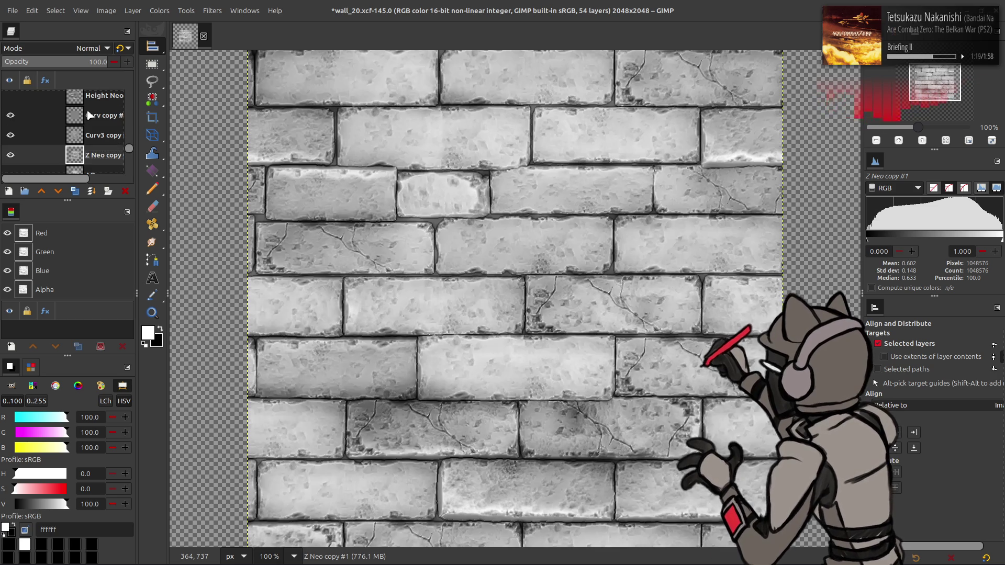
Step: Hide and delete the Curv copy layer
{"action": "left_click", "coordinate": [10, 115]}
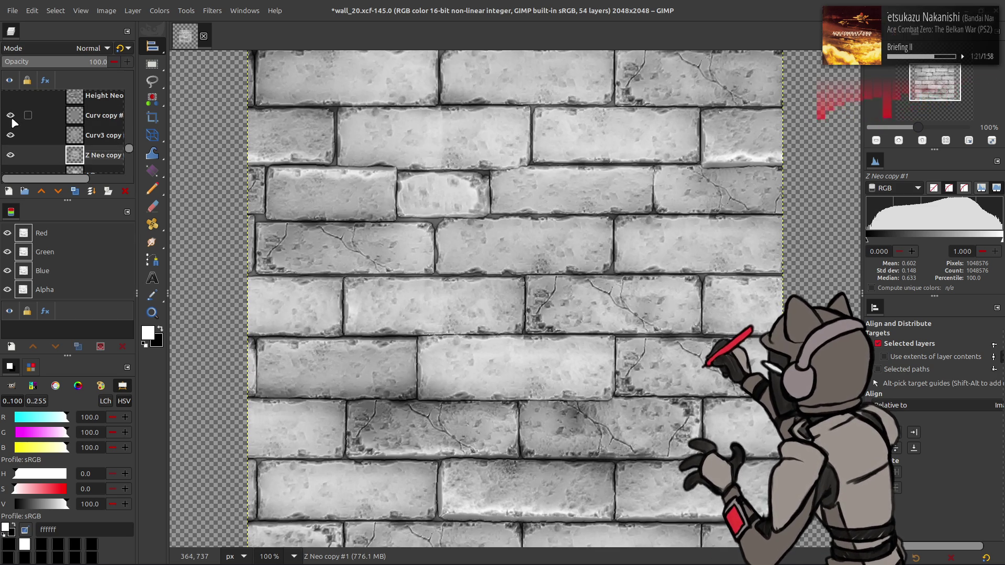
{"action": "left_click", "coordinate": [53, 116]}
{"action": "left_click", "coordinate": [126, 192]}
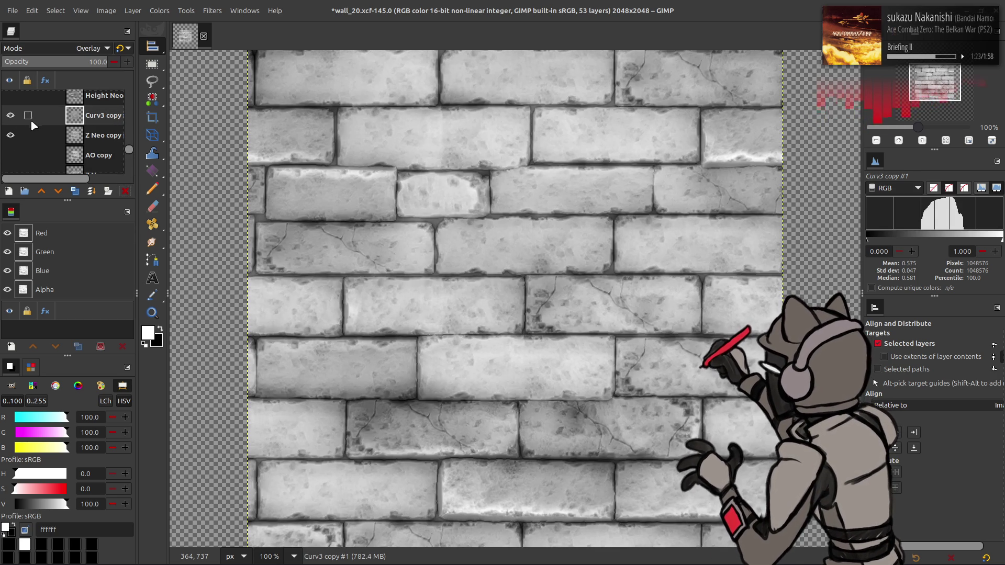
Step: Compare the Overlay Curv3 copy layer on and off
{"action": "left_click", "coordinate": [11, 115]}
{"action": "left_click", "coordinate": [11, 115]}
{"action": "scroll", "coordinate": [69, 50], "scroll_direction": "down", "scroll_amount": 2}
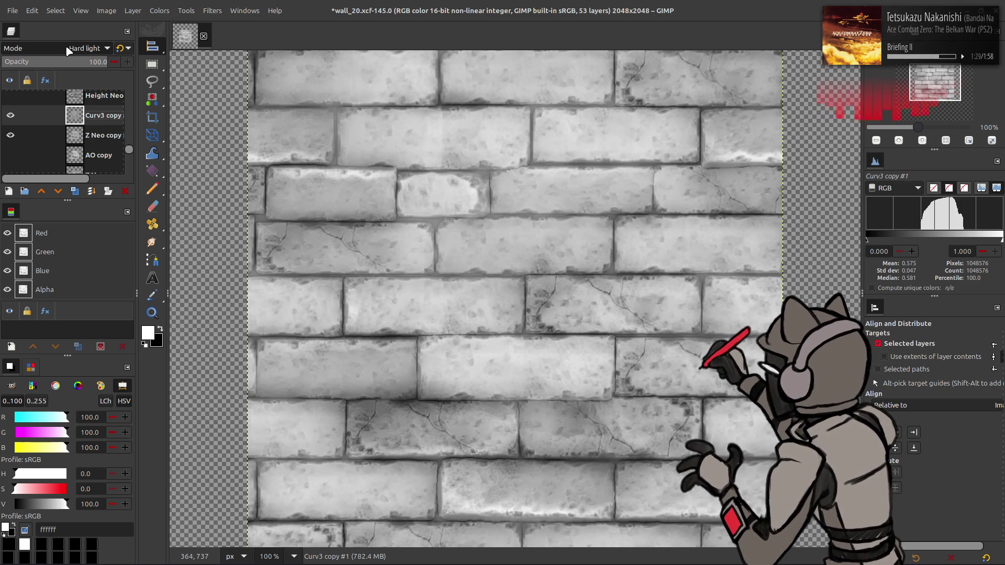
{"action": "scroll", "coordinate": [69, 50], "scroll_direction": "up", "scroll_amount": 2}
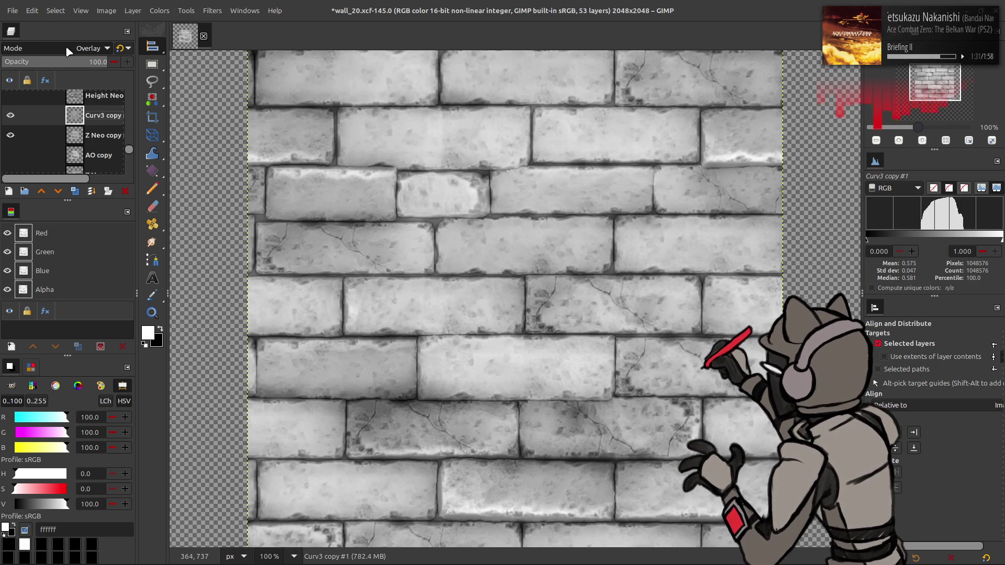
{"action": "left_click", "coordinate": [10, 115]}
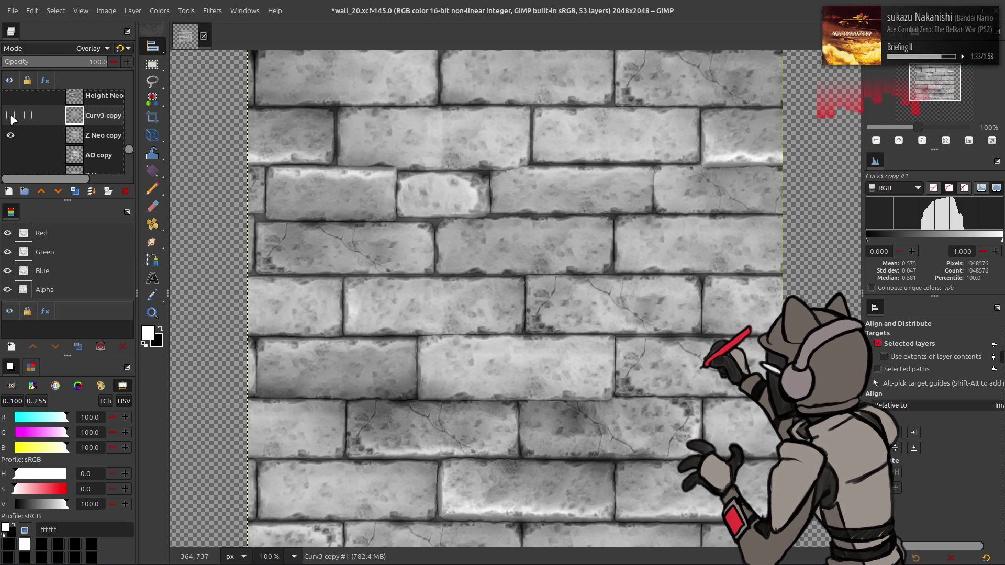
{"action": "left_click", "coordinate": [11, 116]}
Step: Move AO copy above Curv3 copy and compare its shading on and off
{"action": "left_click_drag", "start_coordinate": [77, 153], "coordinate": [74, 117]}
{"action": "left_click", "coordinate": [10, 116]}
{"action": "left_click", "coordinate": [11, 115]}
{"action": "left_click", "coordinate": [10, 116]}
{"action": "left_click", "coordinate": [10, 116]}
{"action": "left_click", "coordinate": [11, 115]}
{"action": "left_click", "coordinate": [11, 116]}
{"action": "left_click", "coordinate": [11, 116]}
{"action": "left_click", "coordinate": [11, 116]}
{"action": "left_click", "coordinate": [11, 115]}
{"action": "left_click", "coordinate": [11, 116]}
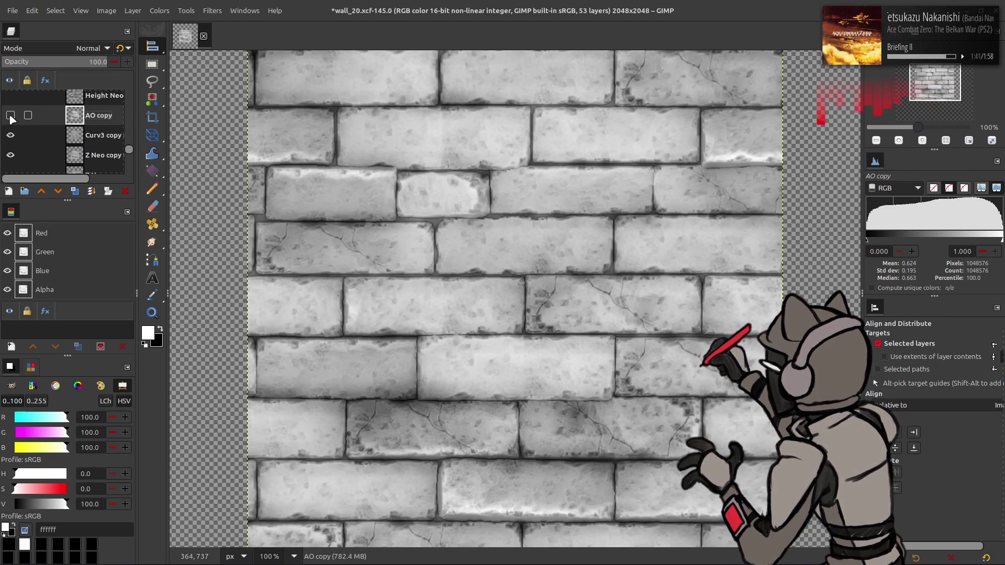
{"action": "left_click", "coordinate": [11, 116]}
Step: Hide AO copy and merge Curv3 copy down into Z Neo copy
{"action": "key", "text": "Page_Down"}
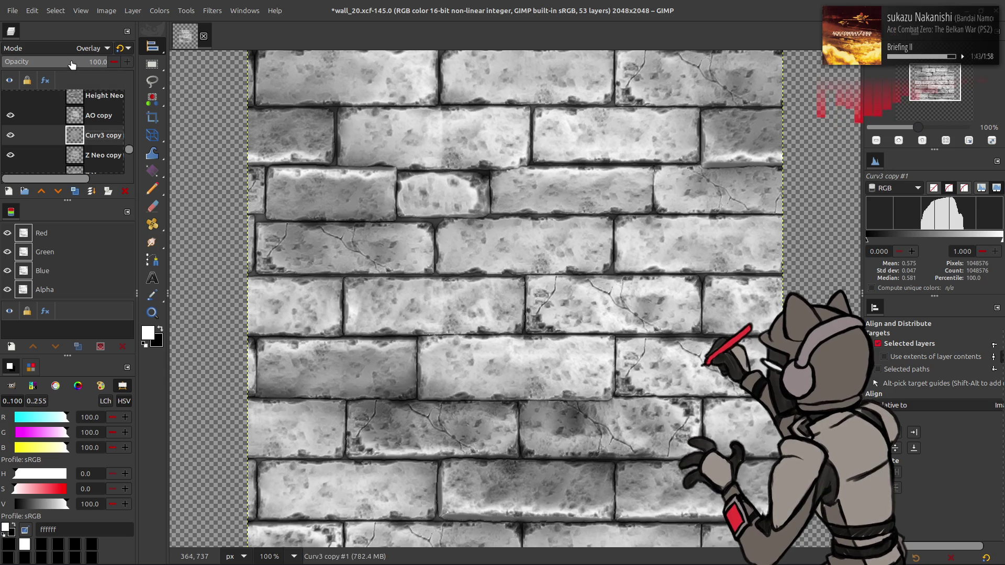
{"action": "left_click", "coordinate": [11, 115]}
{"action": "scroll", "coordinate": [57, 53], "scroll_direction": "down", "scroll_amount": 1}
{"action": "left_click", "coordinate": [15, 114]}
{"action": "left_click", "coordinate": [10, 116]}
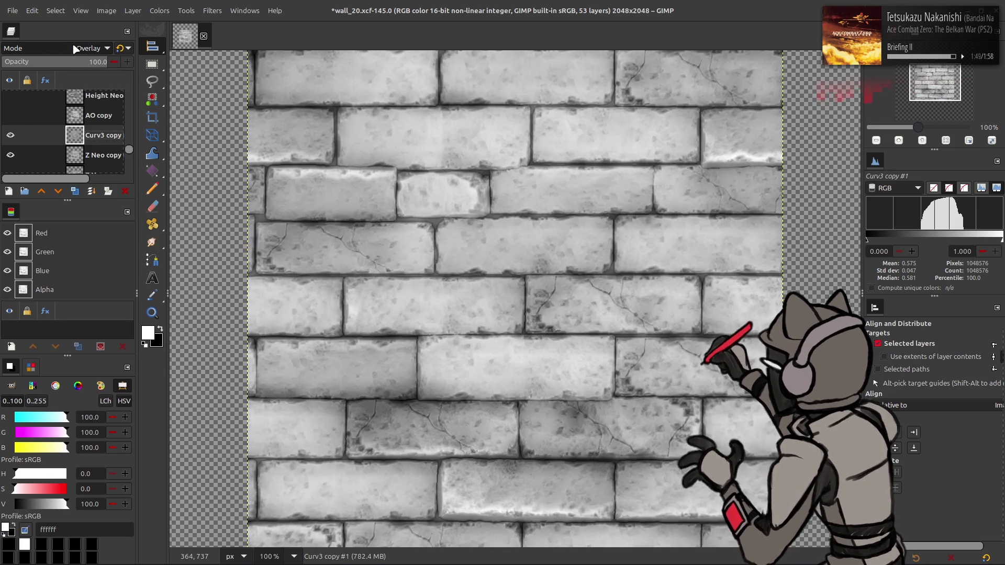
{"action": "scroll", "coordinate": [75, 49], "scroll_direction": "up", "scroll_amount": 1}
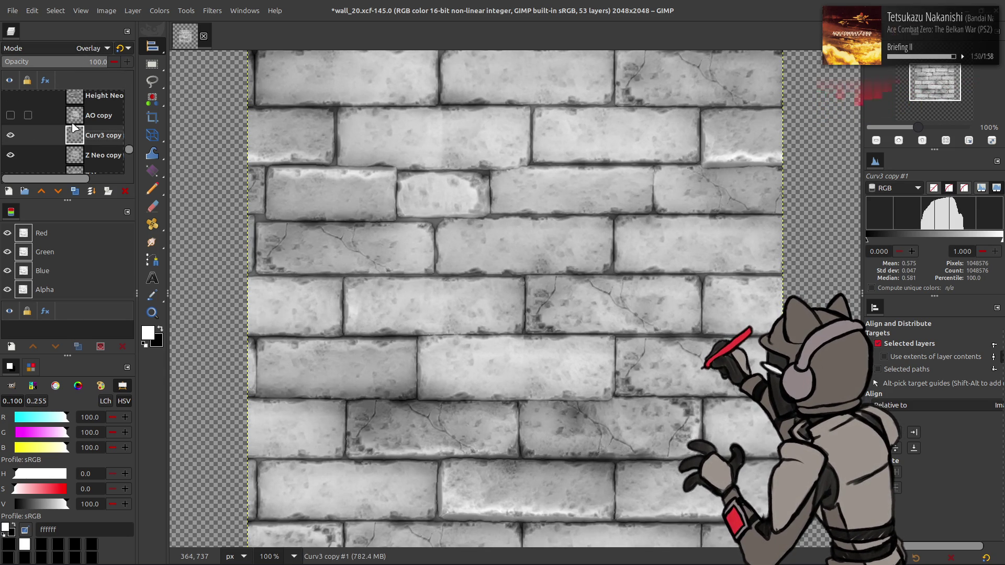
{"action": "key", "text": "Delete"}
Step: Rename the merged Z Neo copy layer to 'Z Neo Alt'
{"action": "double_click", "coordinate": [98, 138]}
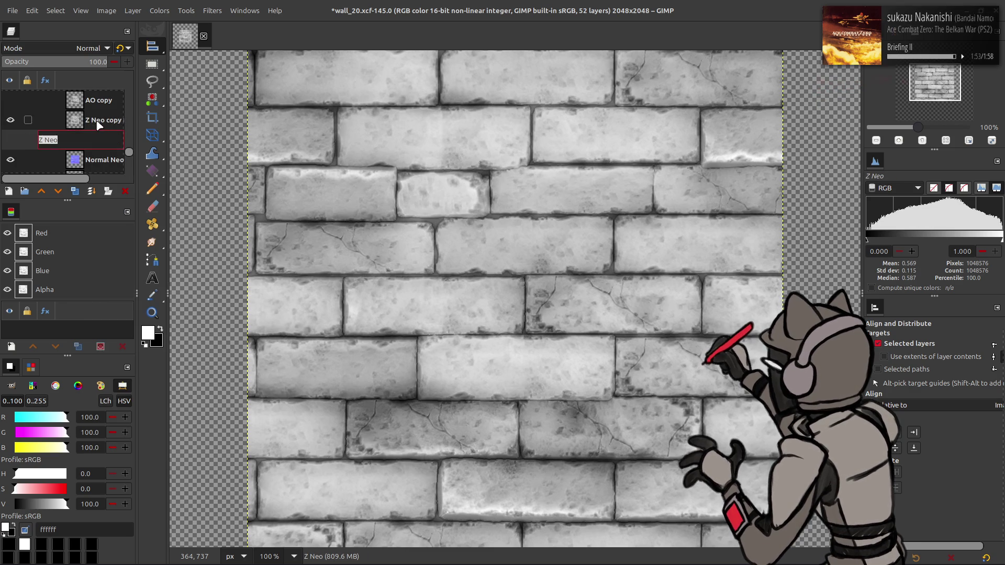
{"action": "double_click", "coordinate": [99, 121]}
{"action": "type", "text": "Z Neo Al"}
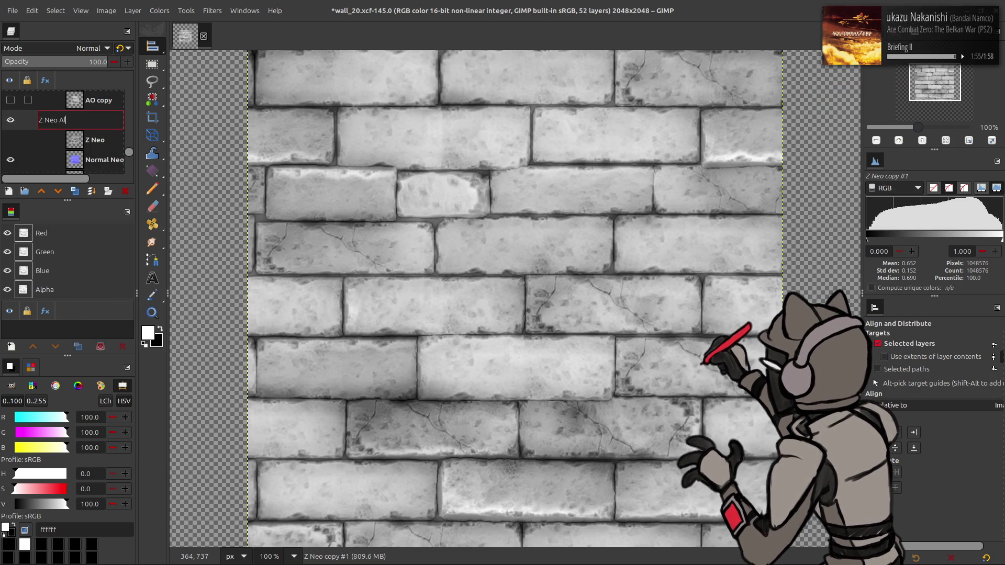
{"action": "type", "text": "t"}
{"action": "key", "text": "Return"}
Step: Show the AO copy layer and rename it to 'Z AO'
{"action": "scroll", "coordinate": [99, 124], "scroll_direction": "up", "scroll_amount": 1}
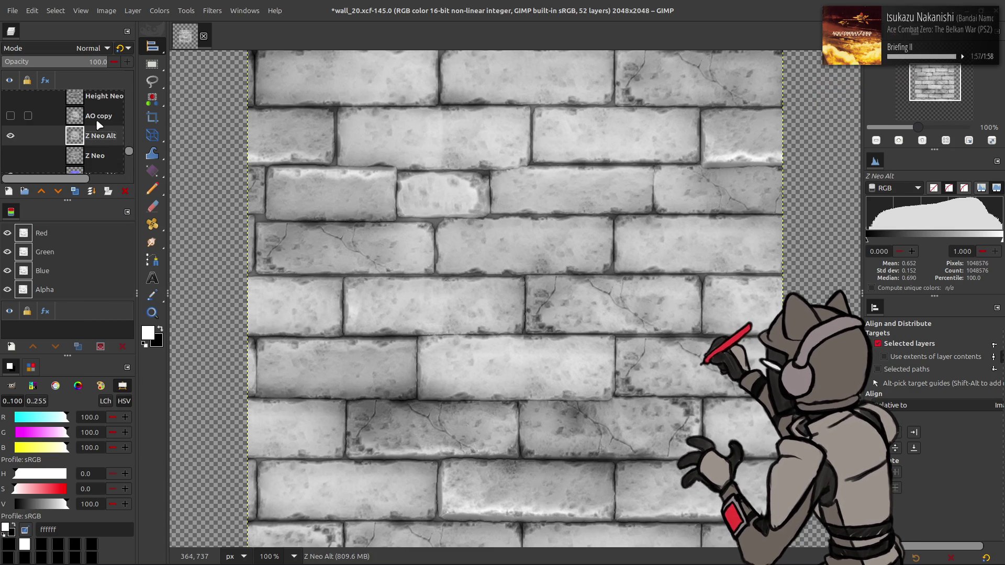
{"action": "left_click", "coordinate": [10, 116]}
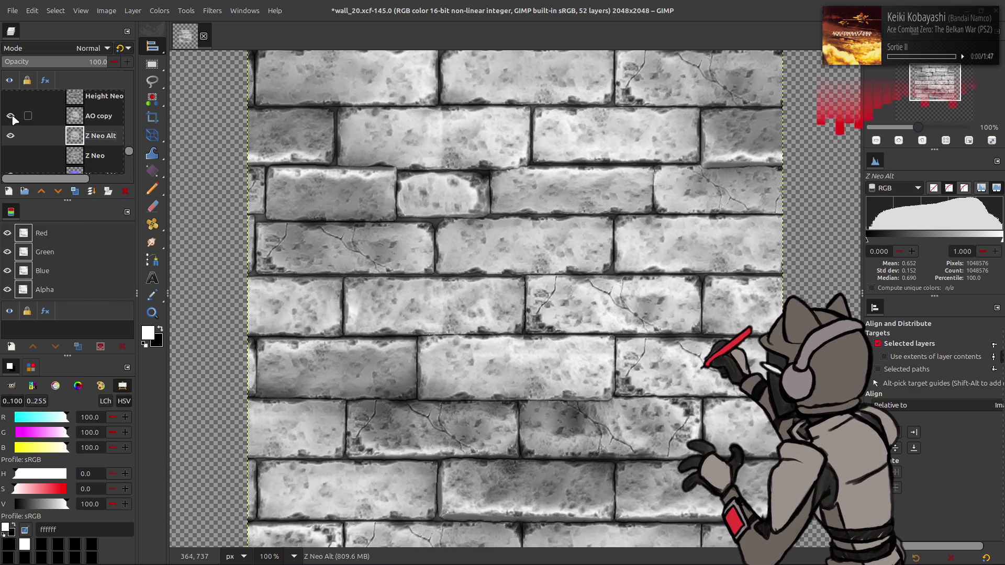
{"action": "double_click", "coordinate": [90, 121]}
{"action": "type", "text": "Z"}
{"action": "key", "text": "Return"}
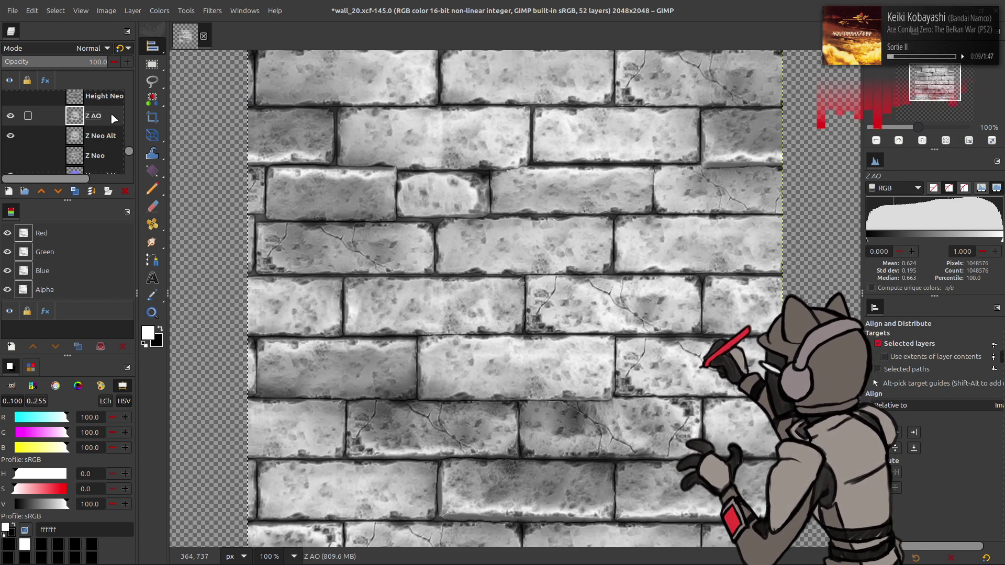
Step: Swap the Z AO layer for Z Neo Alt, compare the bricks, select Z Neo Alt, and save wall_20.xcf
{"action": "left_click", "coordinate": [11, 116]}
{"action": "left_click", "coordinate": [11, 136]}
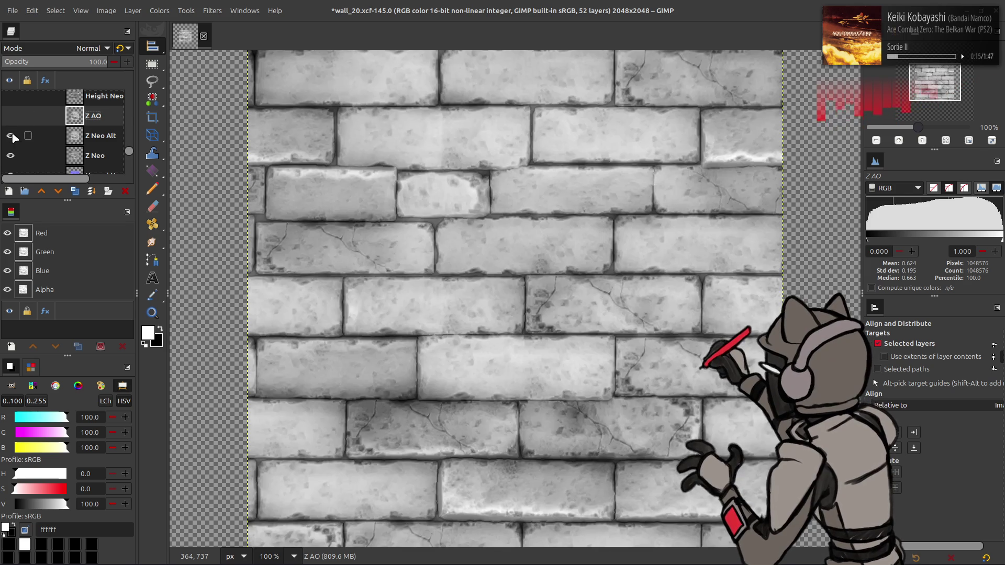
{"action": "left_click", "coordinate": [12, 135]}
{"action": "left_click", "coordinate": [12, 135]}
{"action": "left_click", "coordinate": [13, 135]}
{"action": "left_click", "coordinate": [12, 135]}
{"action": "left_click", "coordinate": [12, 135]}
{"action": "left_click", "coordinate": [13, 135]}
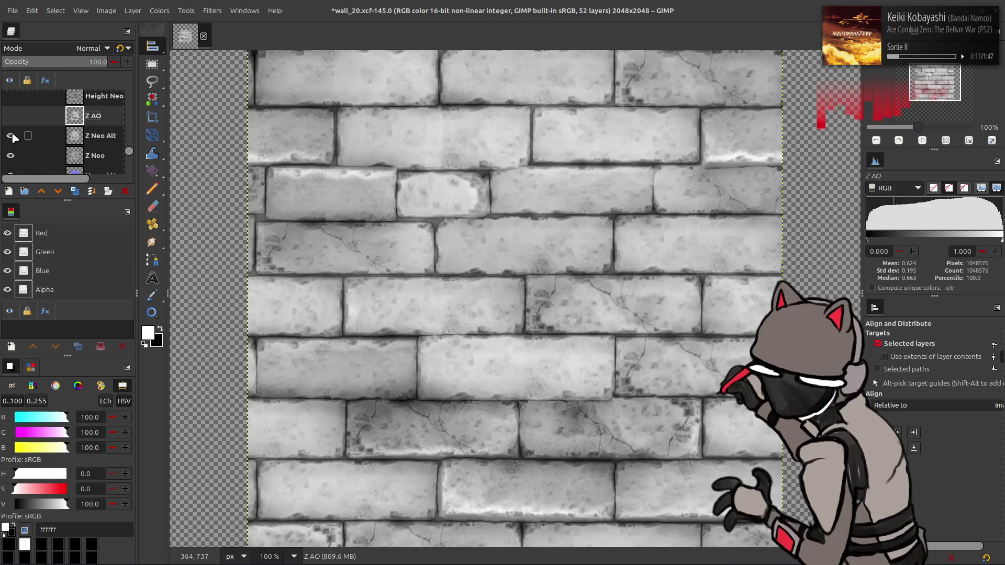
{"action": "left_click", "coordinate": [12, 135]}
{"action": "left_click", "coordinate": [12, 135]}
{"action": "left_click", "coordinate": [13, 135]}
{"action": "left_click", "coordinate": [12, 135]}
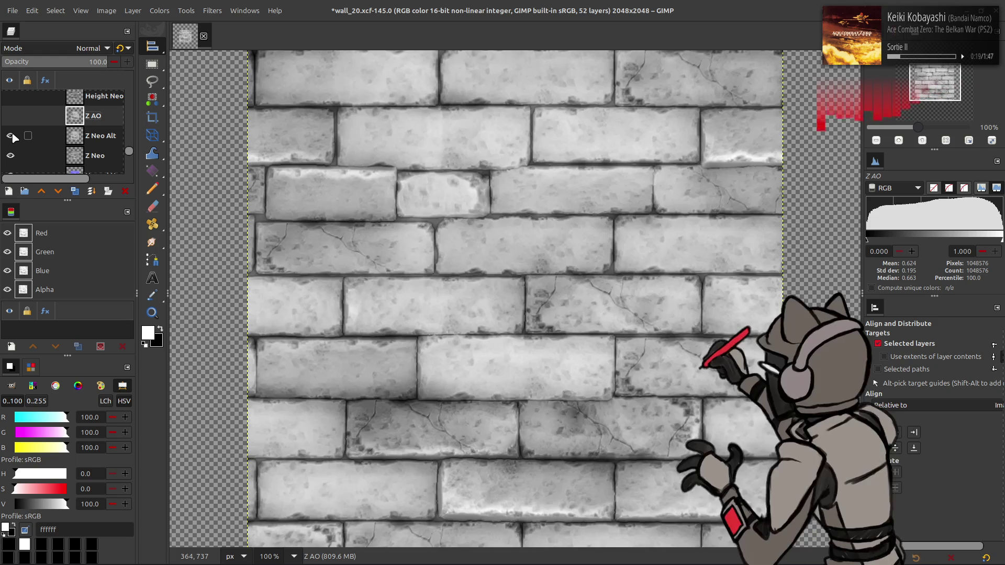
{"action": "left_click", "coordinate": [12, 135]}
{"action": "left_click", "coordinate": [13, 135]}
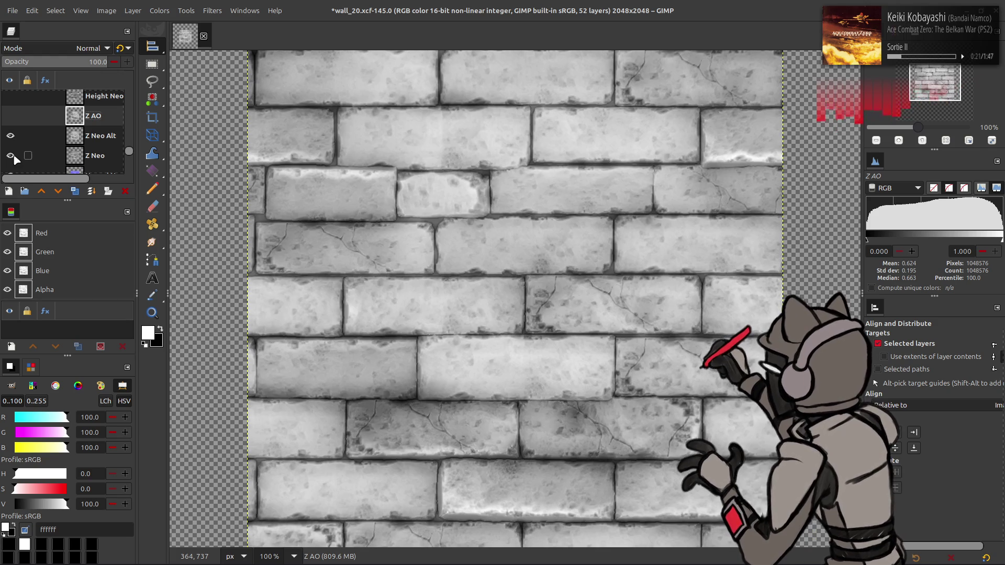
{"action": "left_click", "coordinate": [84, 133]}
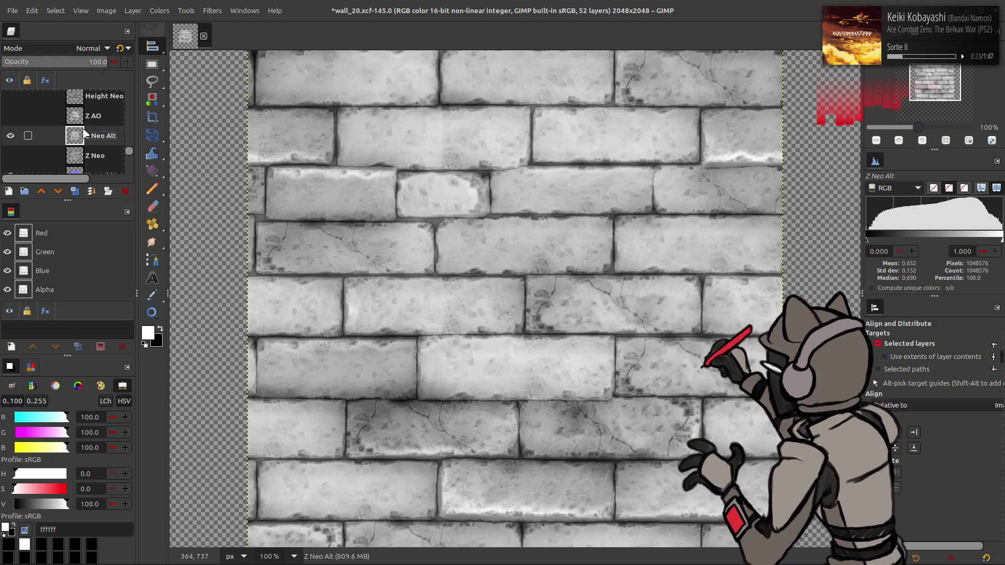
{"action": "key", "text": "ctrl+s"}
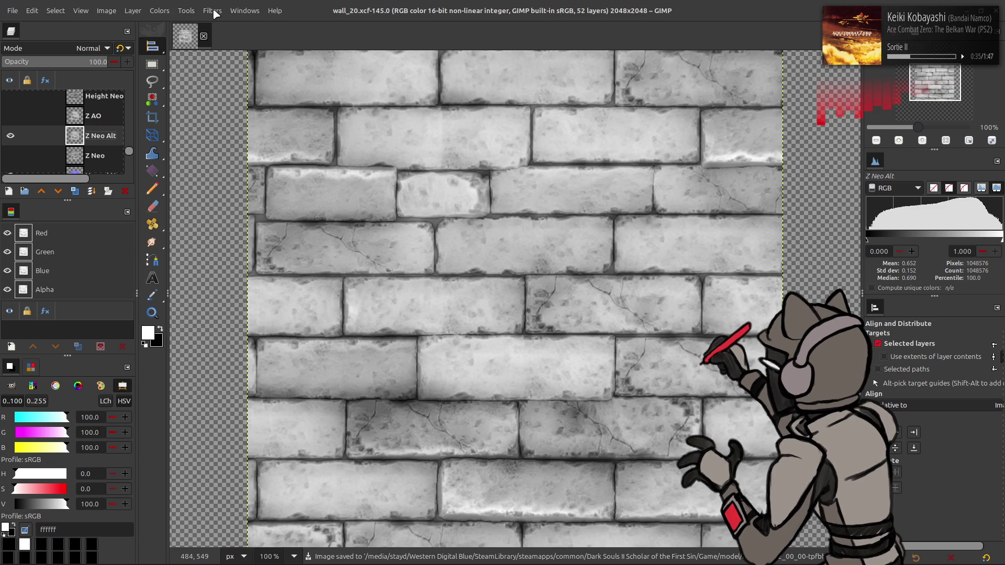
Step: Apply a G'MIC Gaussian blur with XY-Amplitude 0.5 to the Z Neo Alt layer
{"action": "left_click", "coordinate": [213, 10]}
{"action": "left_click", "coordinate": [250, 268]}
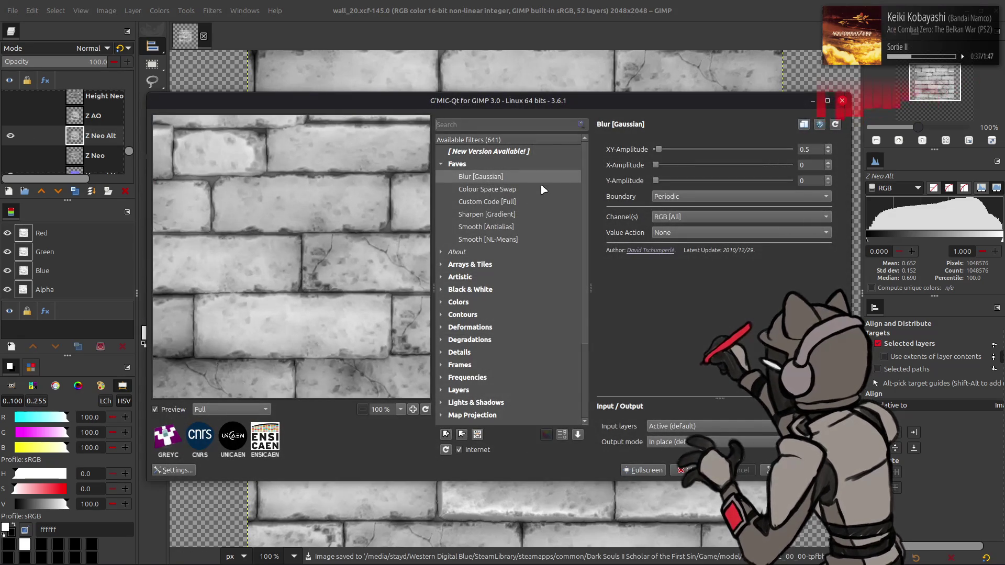
{"action": "left_click", "coordinate": [697, 470]}
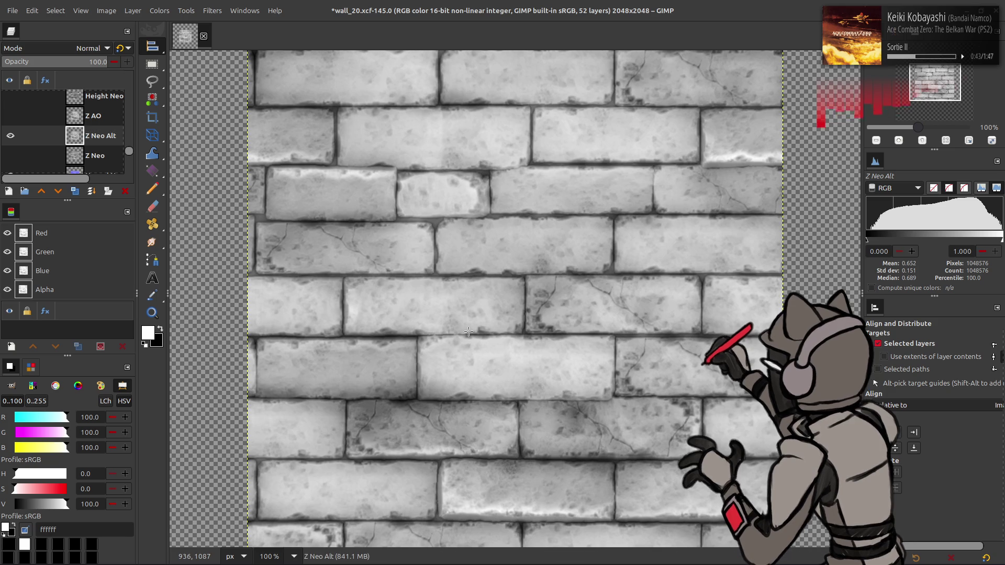
Step: Switch to the Move tool, hide Z Neo Alt, and select the Z Neo layer to start gathering unneeded layers
{"action": "key", "text": "m"}
{"action": "scroll", "coordinate": [62, 136], "scroll_direction": "down", "scroll_amount": 1}
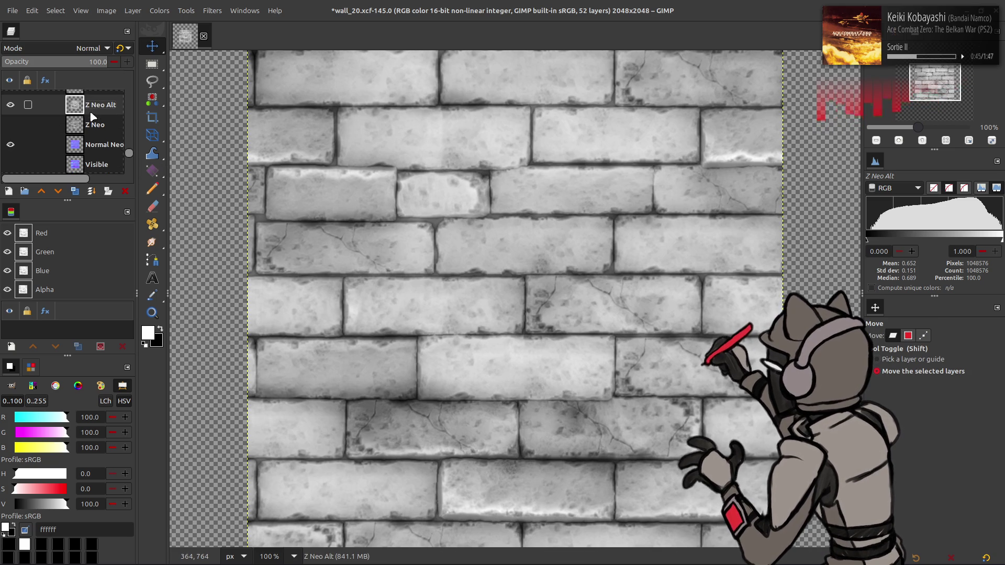
{"action": "left_click", "coordinate": [10, 124]}
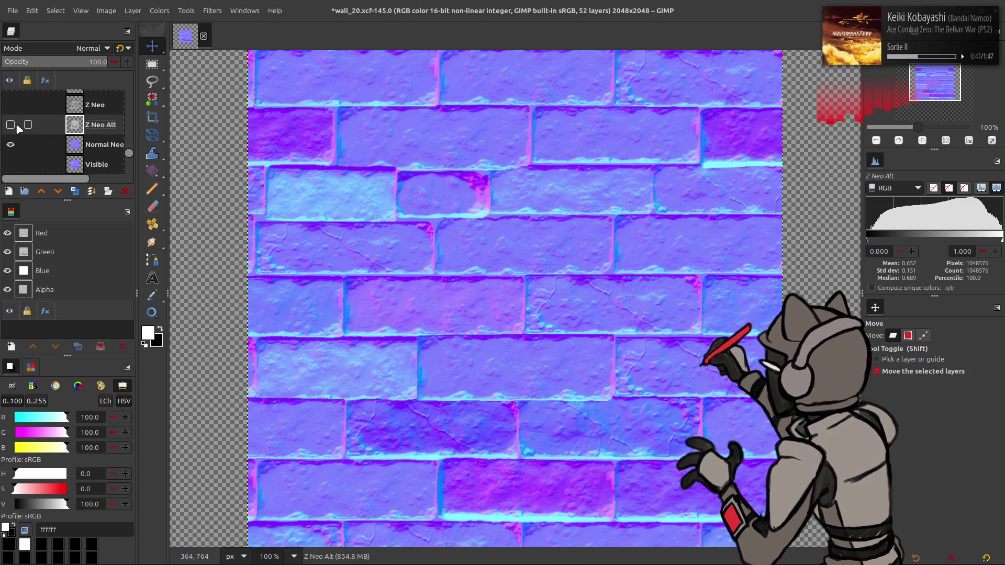
{"action": "left_click", "coordinate": [17, 126]}
{"action": "left_click", "coordinate": [84, 108]}
{"action": "scroll", "coordinate": [94, 114], "scroll_direction": "up", "scroll_amount": 3}
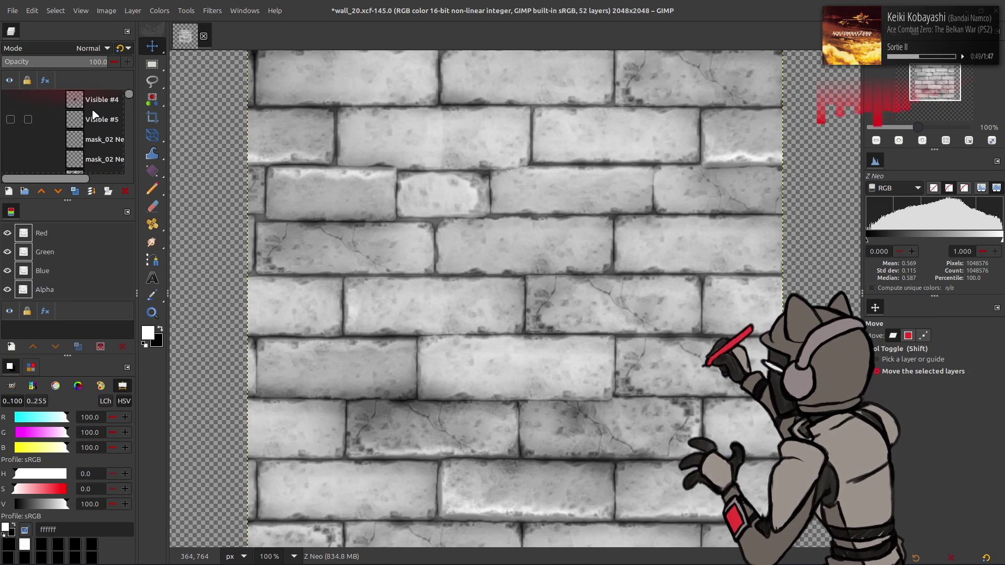
Step: Delete every layer except Z Neo Alt and Normal Neo, down to wall_20_d
{"action": "left_click", "coordinate": [96, 111], "text": "ctrl"}
{"action": "left_click", "coordinate": [125, 191]}
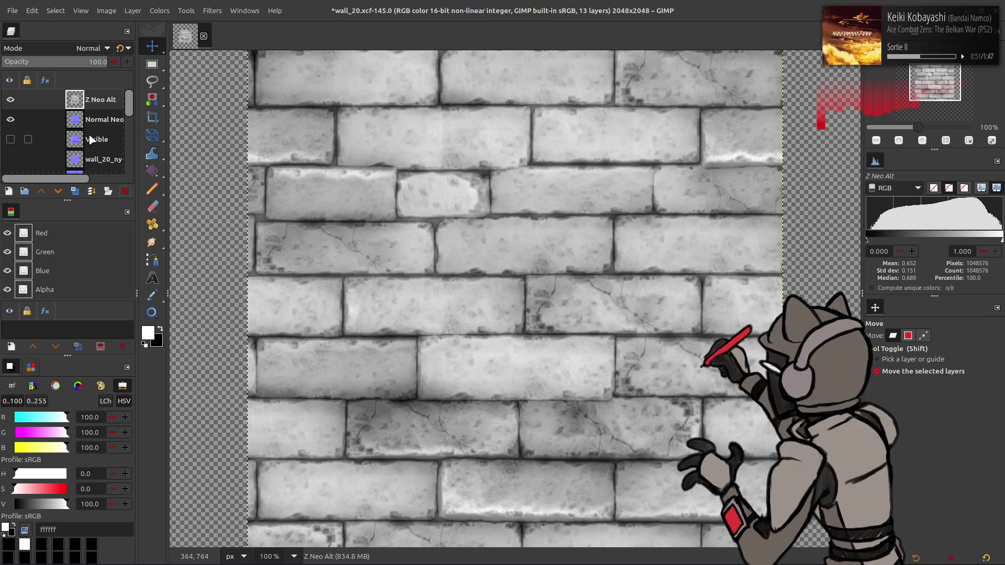
{"action": "scroll", "coordinate": [95, 146], "scroll_direction": "down", "scroll_amount": 5}
{"action": "left_click", "coordinate": [102, 164], "text": "shift"}
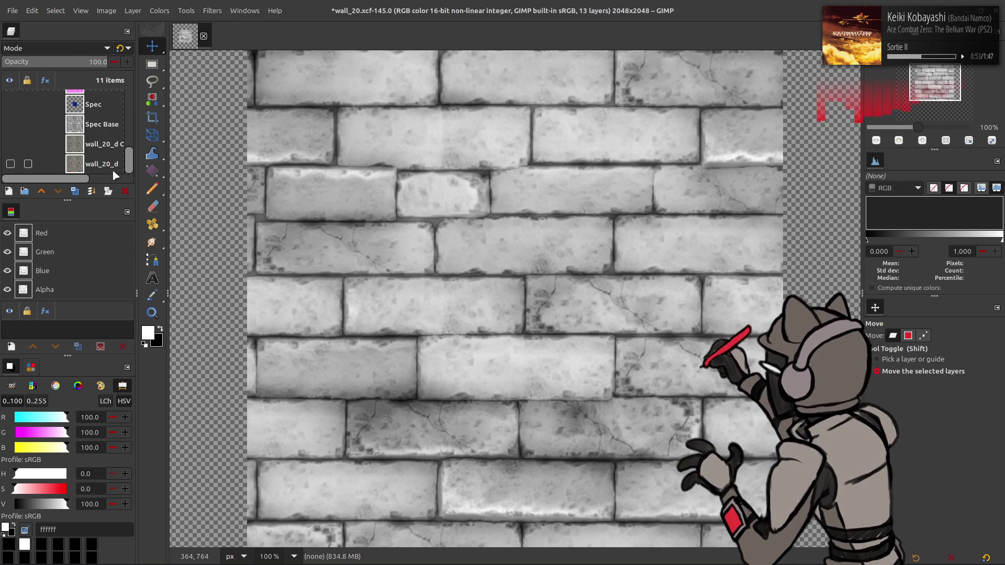
{"action": "left_click", "coordinate": [125, 190]}
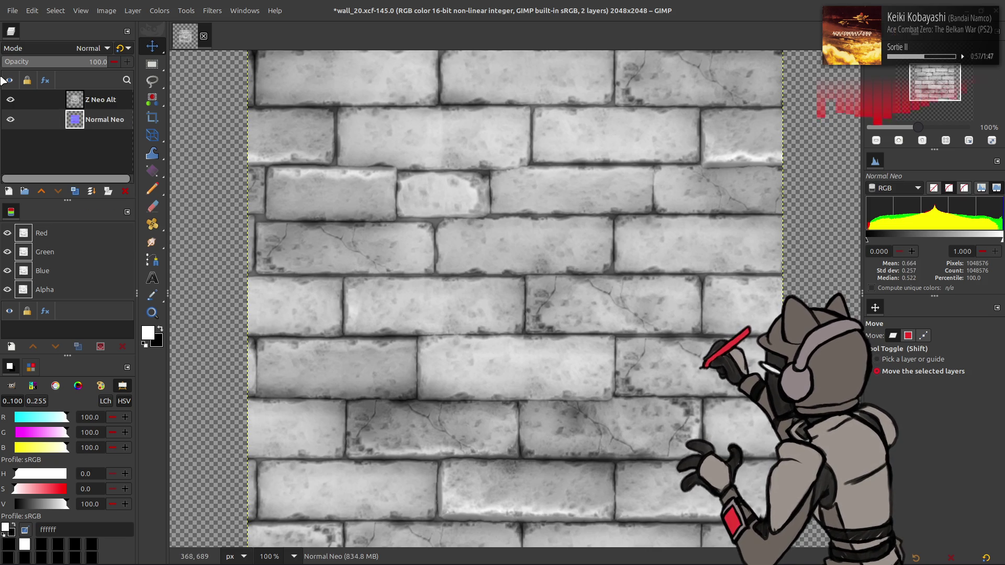
Step: Fit the canvas to the 1024×1024 layers, hide Z Neo Alt, and select Normal Neo
{"action": "left_click", "coordinate": [106, 10]}
{"action": "left_click", "coordinate": [126, 109]}
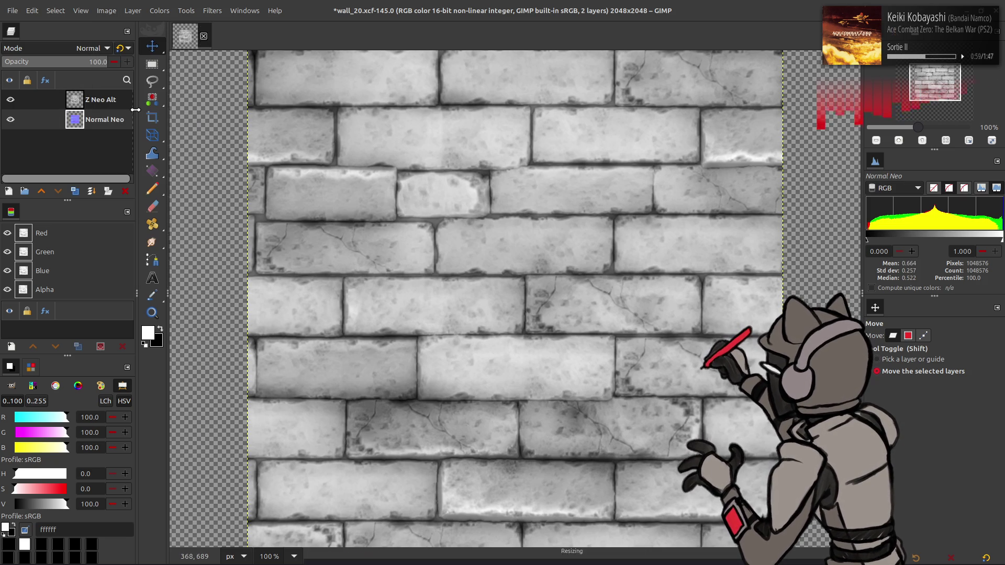
{"action": "left_click", "coordinate": [47, 101]}
{"action": "left_click", "coordinate": [10, 100]}
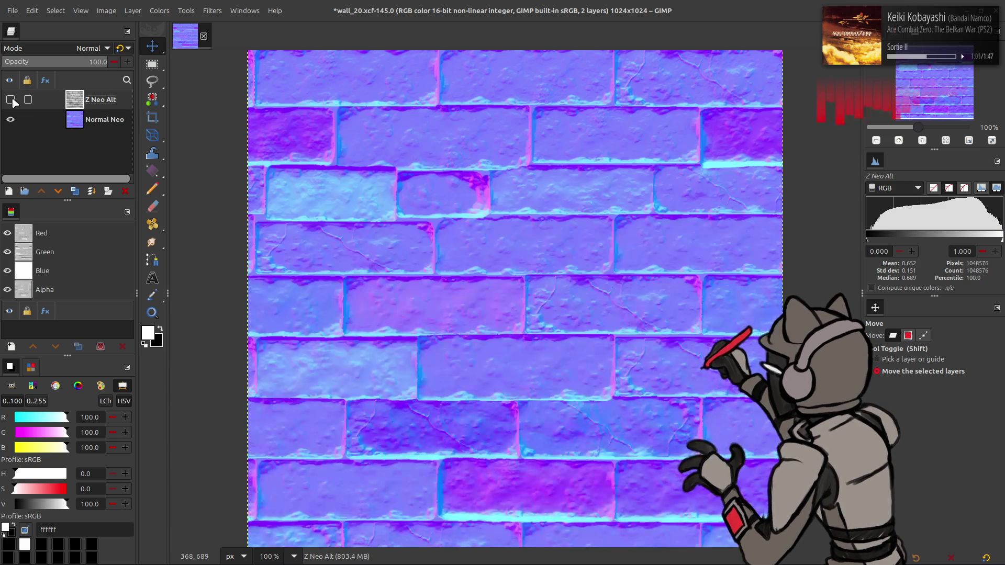
{"action": "left_click", "coordinate": [100, 119]}
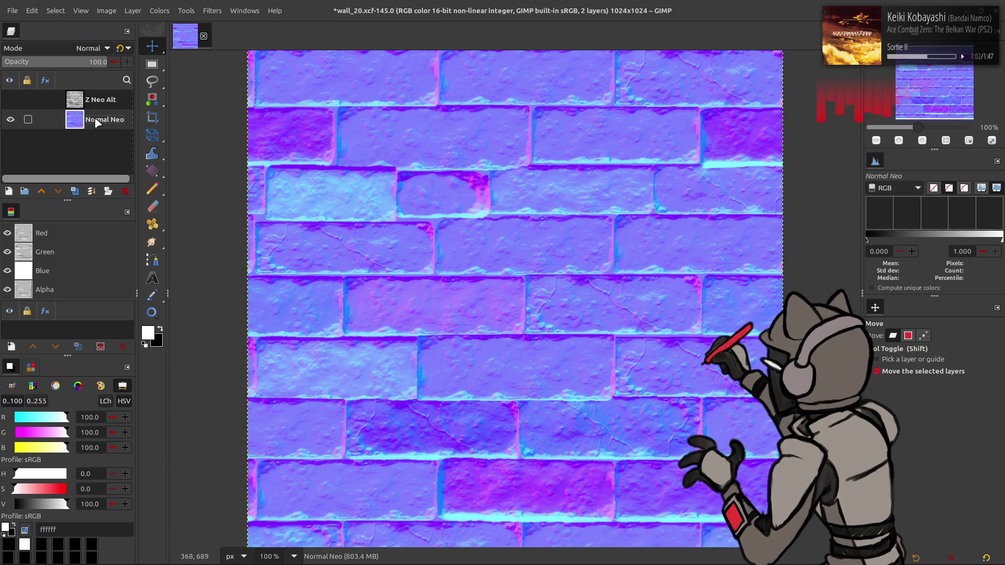
Step: Zero the Blue channel output in Levels on the Normal Neo layer
{"action": "left_click", "coordinate": [160, 10]}
{"action": "left_click", "coordinate": [184, 132]}
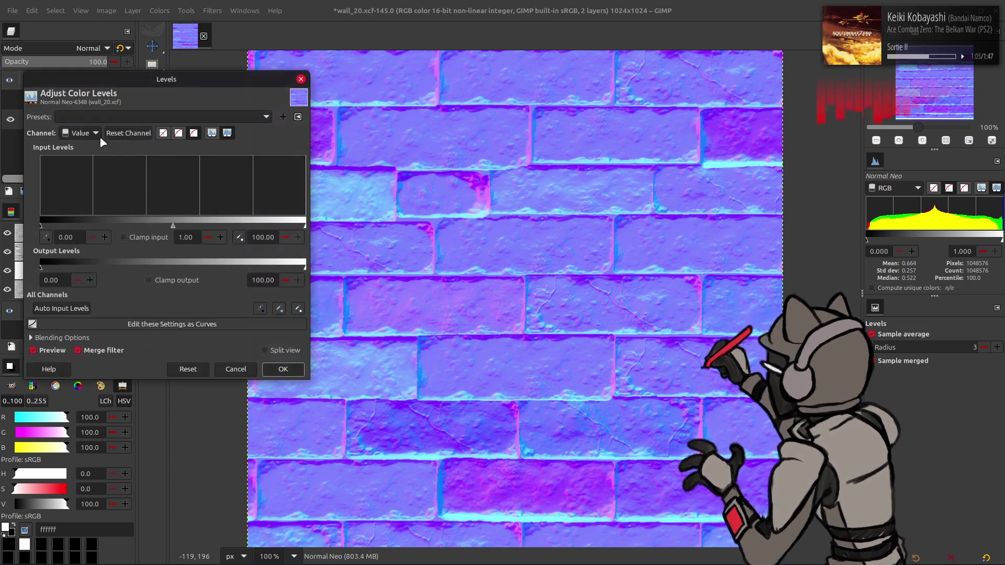
{"action": "scroll", "coordinate": [87, 133], "scroll_direction": "down", "scroll_amount": 2}
{"action": "right_click", "coordinate": [285, 280]}
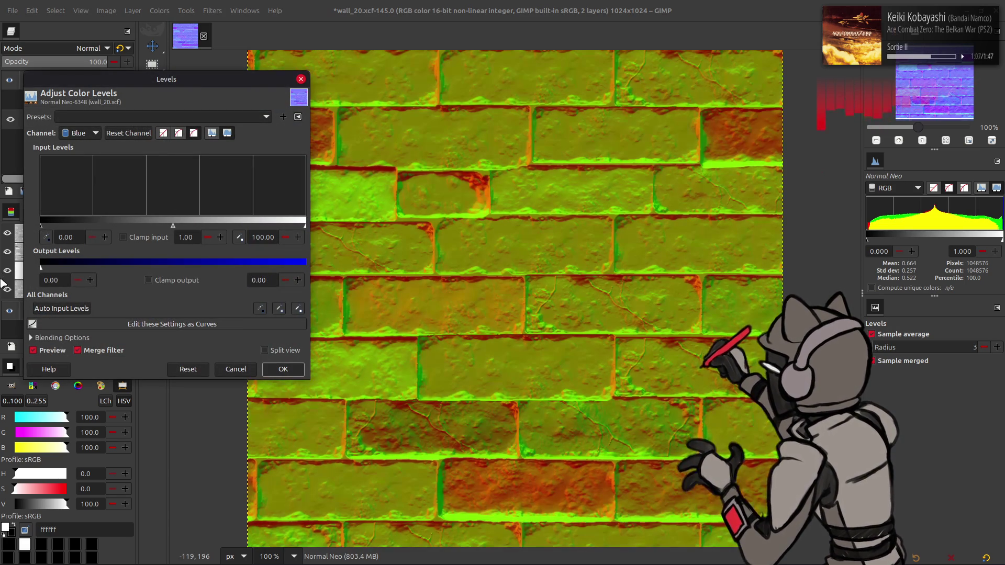
{"action": "left_click", "coordinate": [283, 370]}
Step: Show and select Z Neo Alt, then bring up Colors > Levels for it
{"action": "left_click", "coordinate": [10, 100]}
{"action": "left_click", "coordinate": [100, 99]}
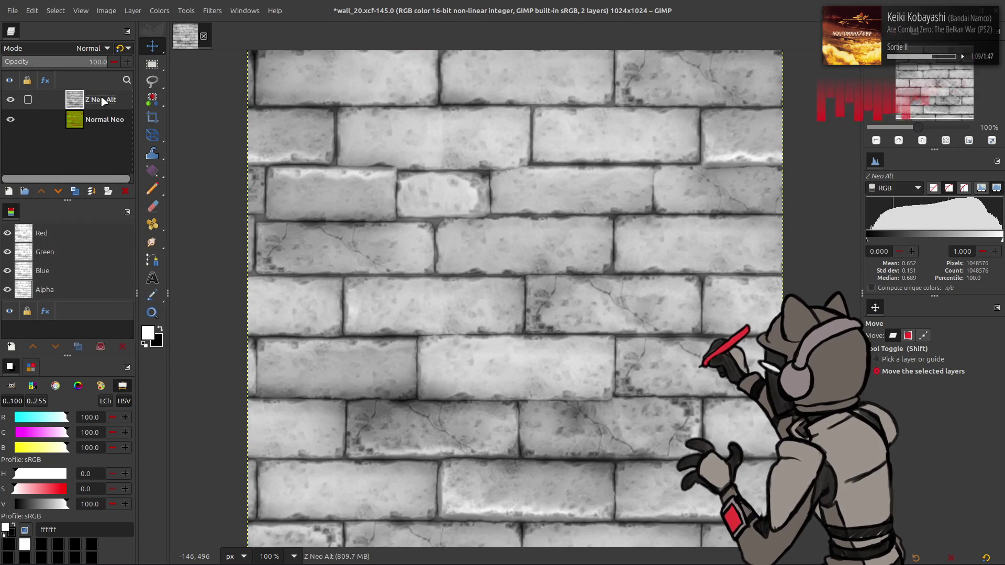
{"action": "left_click", "coordinate": [159, 10]}
{"action": "left_click", "coordinate": [188, 129]}
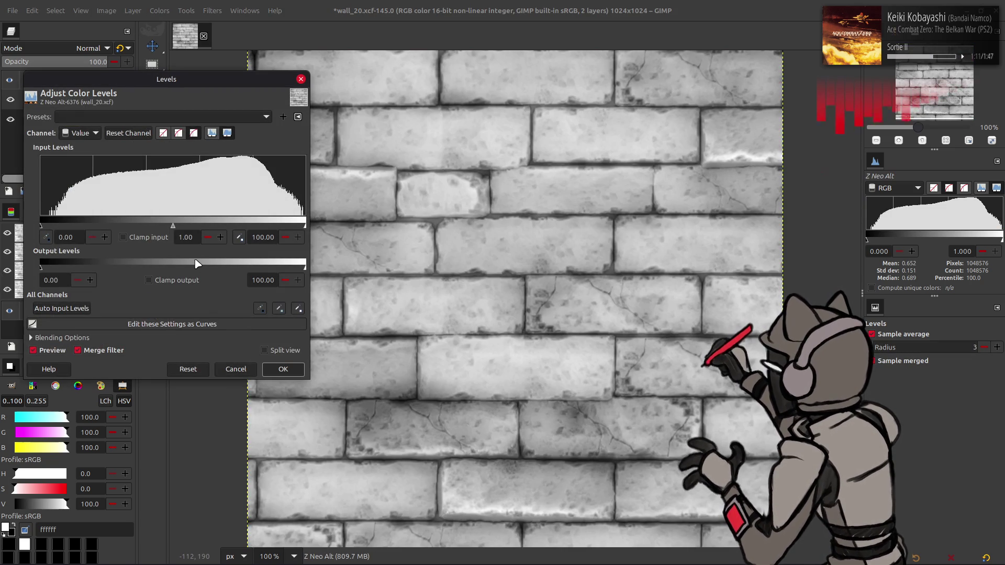
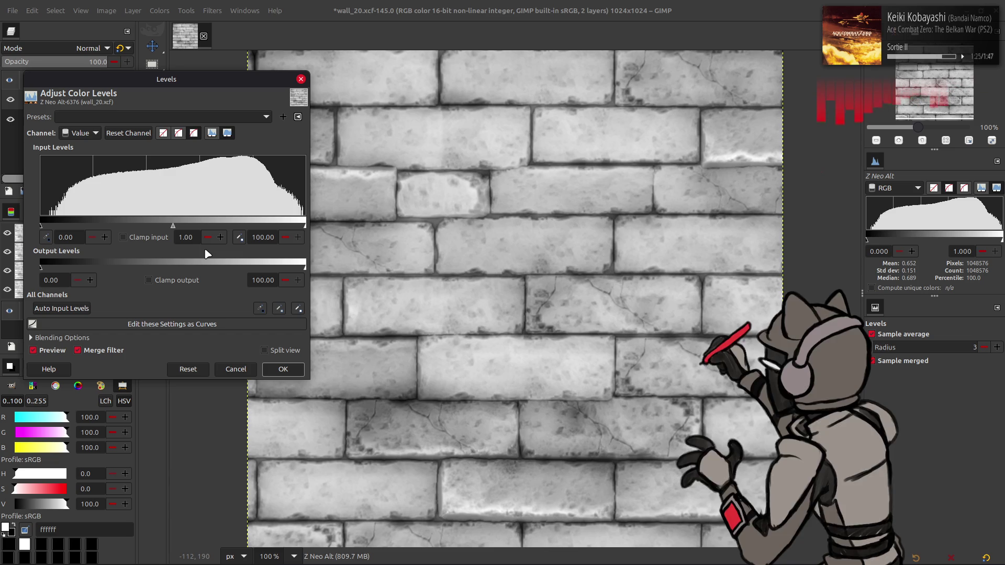
Step: Raise the height layer's low output level to 15 in Levels
{"action": "triple_click", "coordinate": [61, 278]}
{"action": "type", "text": "25"}
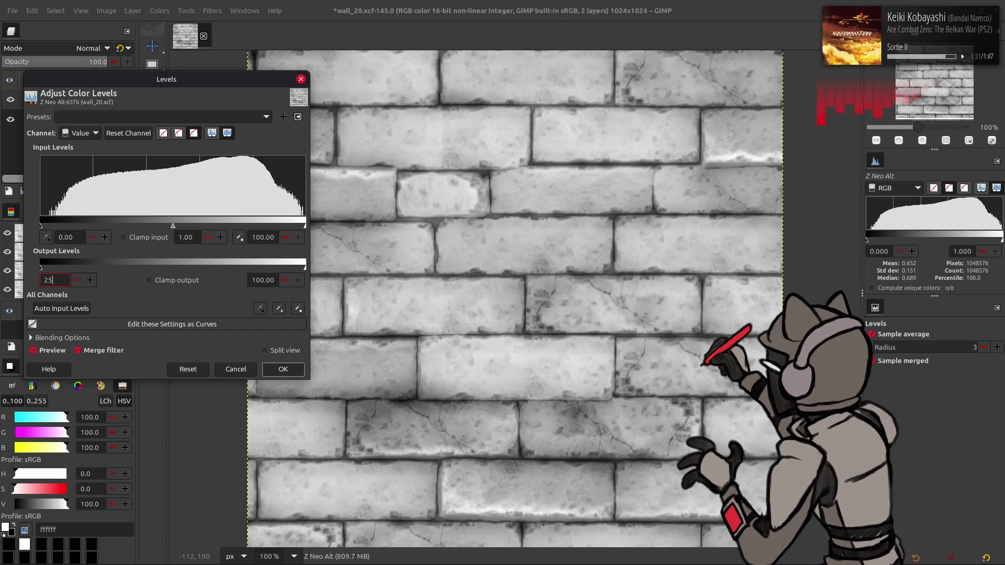
{"action": "key", "text": "Return"}
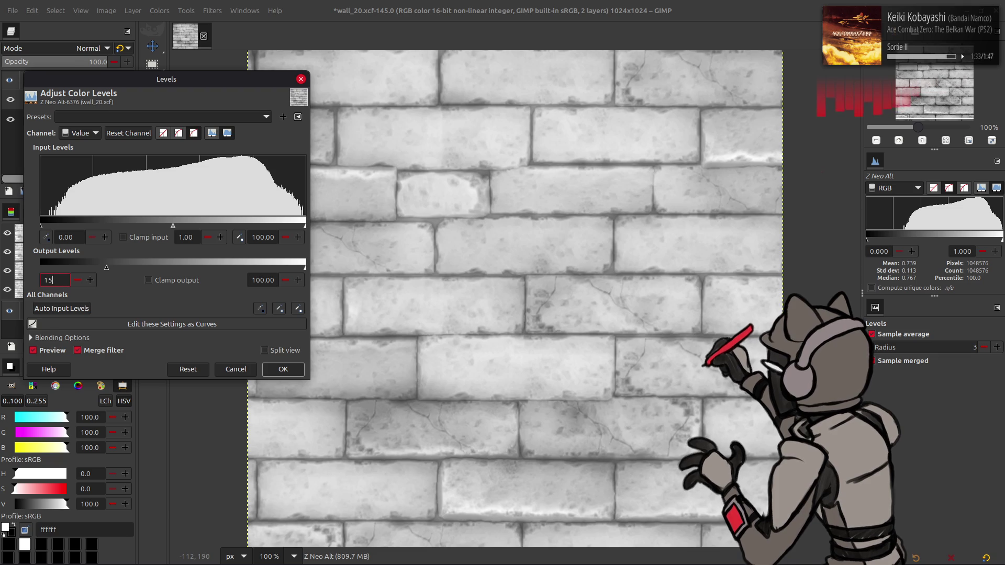
{"action": "key", "text": "Return"}
{"action": "left_click", "coordinate": [282, 369]}
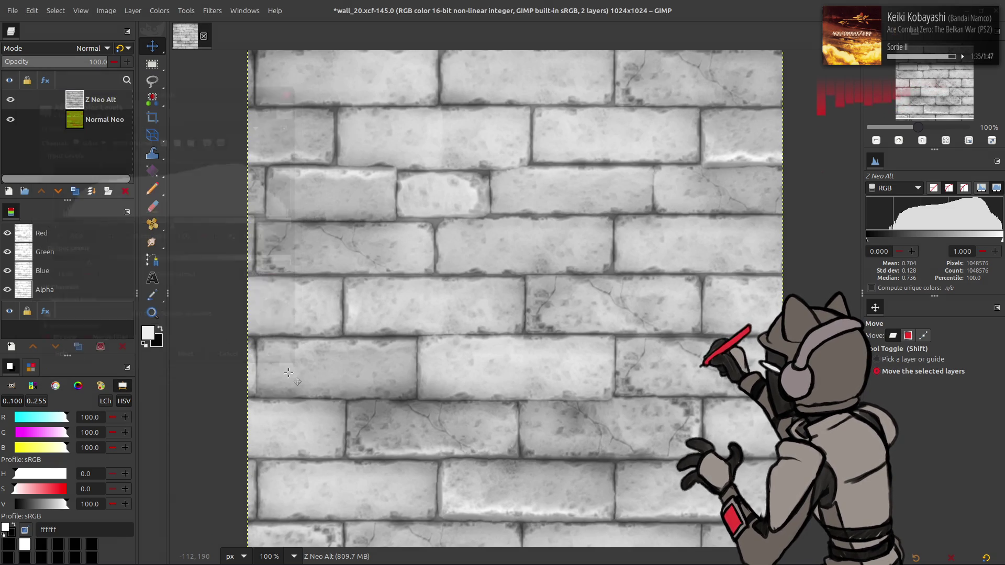
Step: Drop the Red and Green output maximums to 0 in Levels, leaving only blue
{"action": "left_click", "coordinate": [160, 11]}
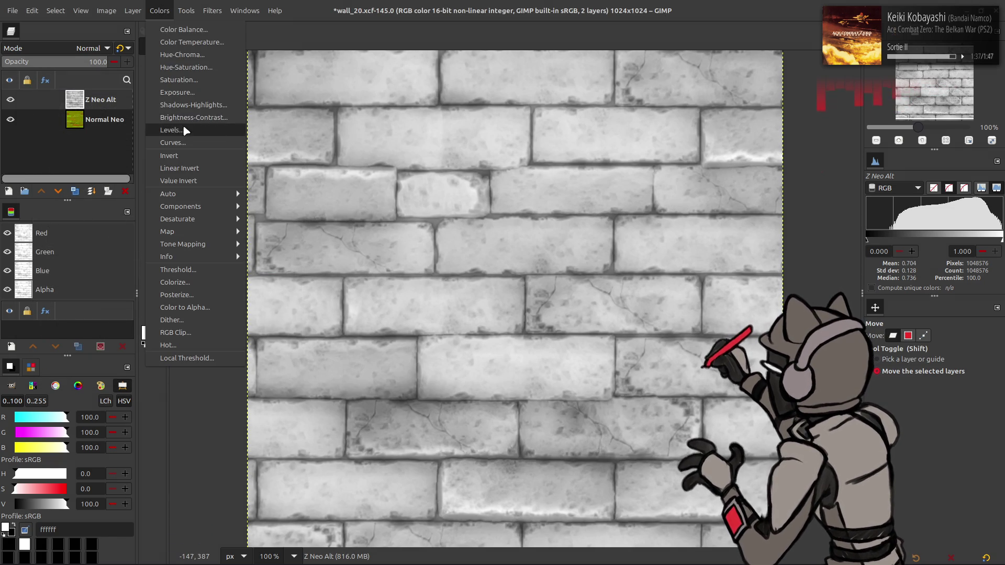
{"action": "left_click", "coordinate": [183, 130]}
{"action": "scroll", "coordinate": [94, 131], "scroll_direction": "down", "scroll_amount": 1}
{"action": "left_click_drag", "start_coordinate": [302, 266], "coordinate": [41, 266]}
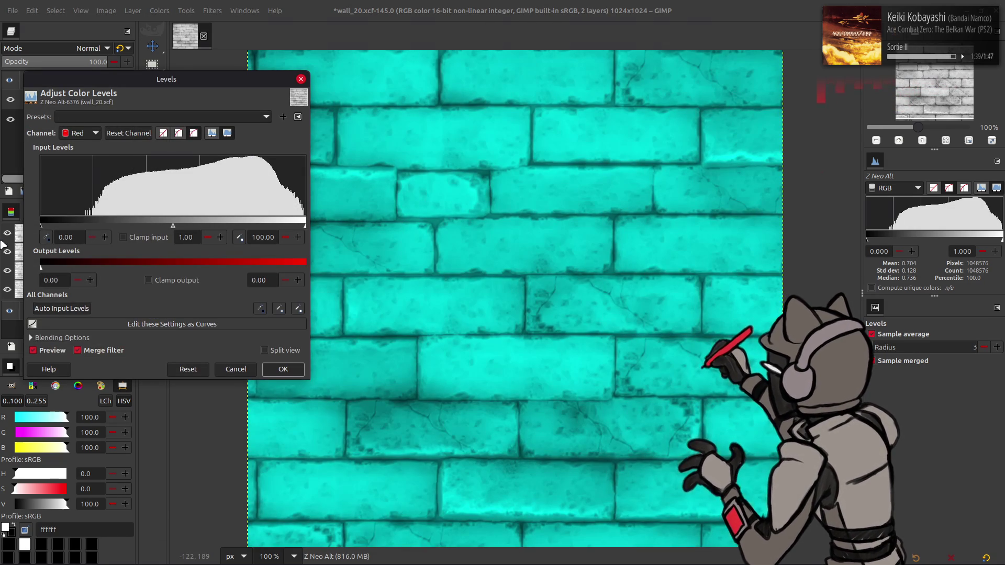
{"action": "scroll", "coordinate": [98, 136], "scroll_direction": "down", "scroll_amount": 1}
{"action": "left_click_drag", "start_coordinate": [303, 266], "coordinate": [41, 266]}
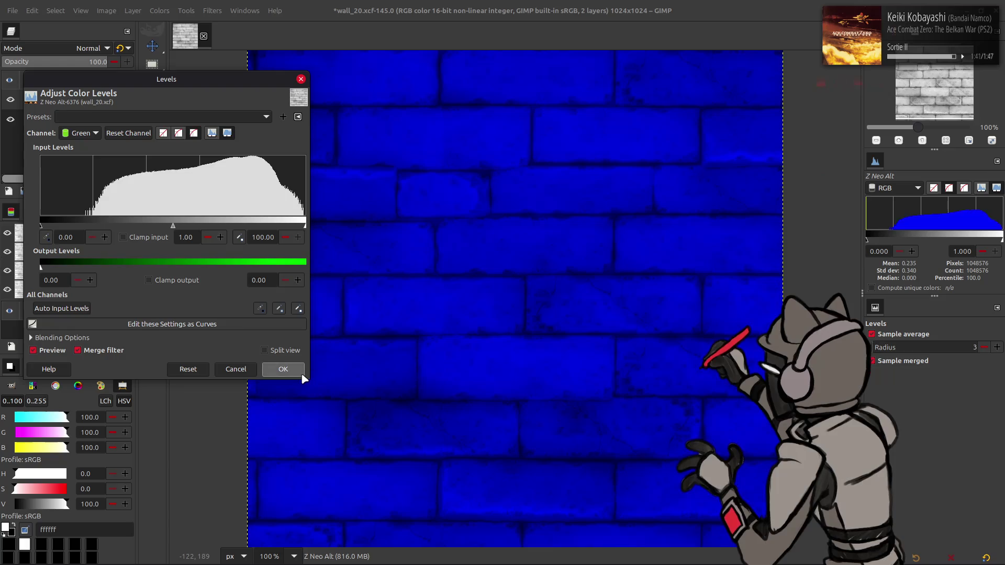
{"action": "left_click", "coordinate": [283, 369]}
Step: Set the layer to Addition mode and merge it down into Normal Neo
{"action": "left_click", "coordinate": [88, 48]}
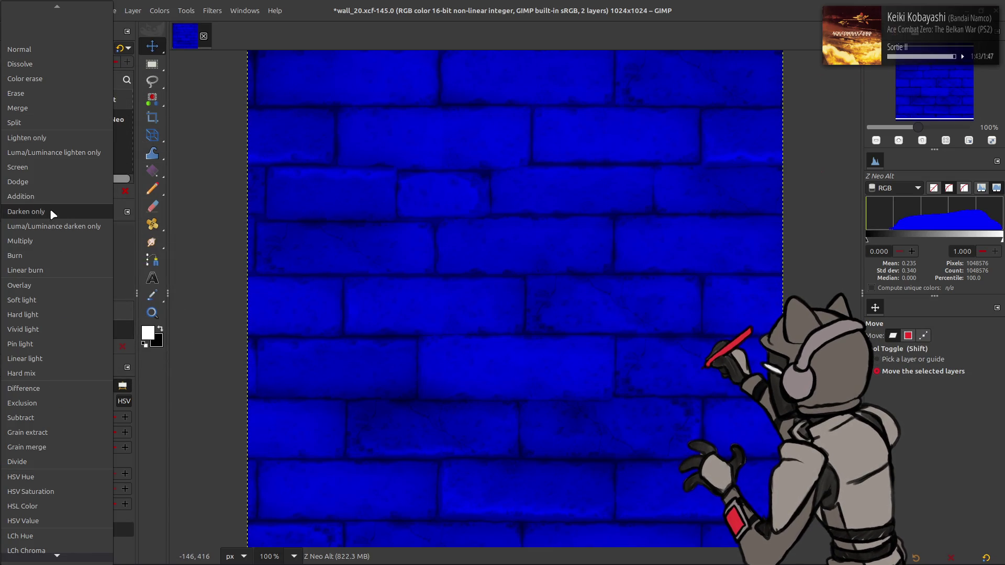
{"action": "left_click", "coordinate": [32, 210]}
{"action": "left_click", "coordinate": [91, 191]}
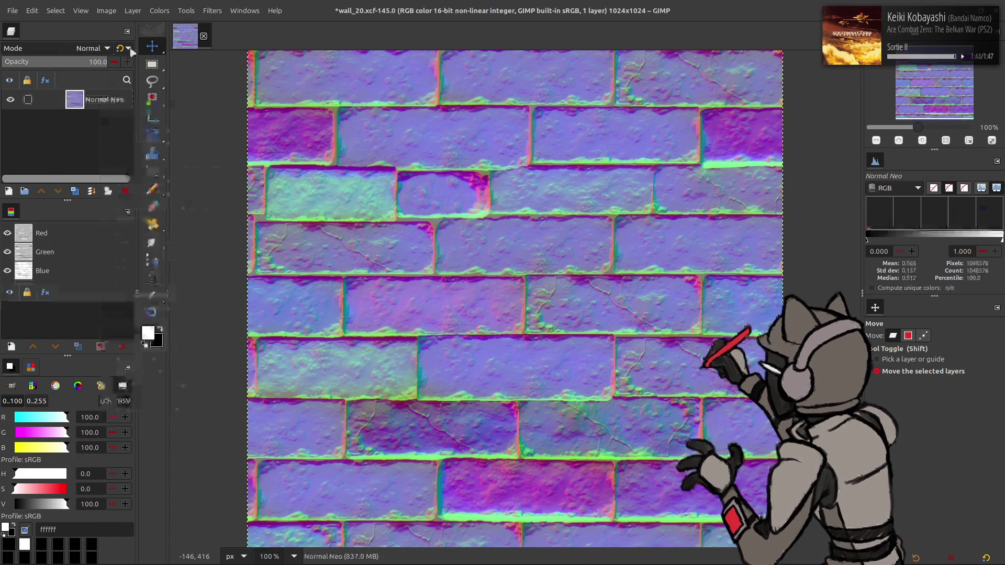
Step: Add a layer mask to Normal Neo from a colour channel selection, then deselect
{"action": "right_click", "coordinate": [29, 238]}
{"action": "left_click", "coordinate": [69, 327]}
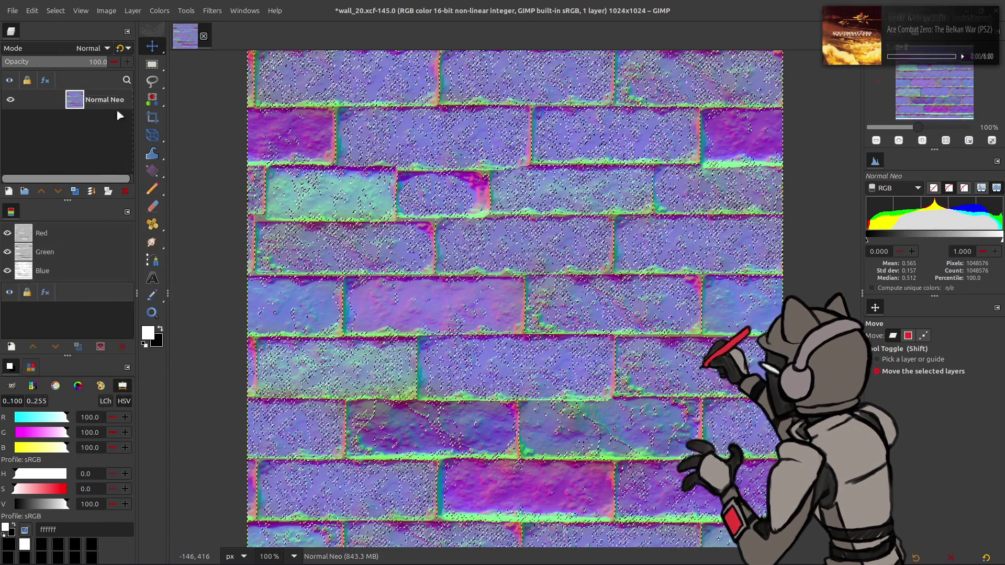
{"action": "right_click", "coordinate": [104, 103]}
{"action": "left_click", "coordinate": [125, 343]}
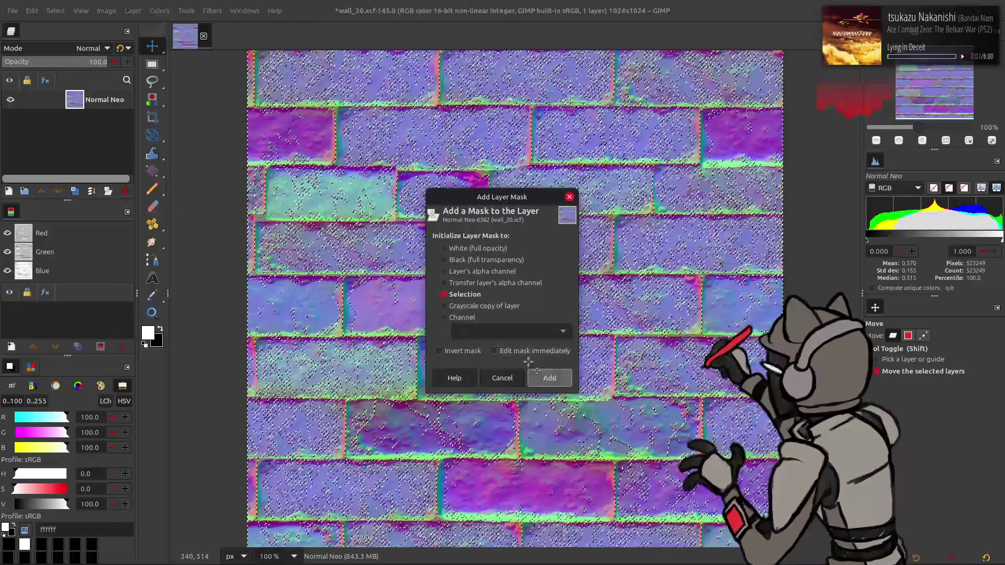
{"action": "left_click", "coordinate": [550, 377]}
{"action": "left_click", "coordinate": [55, 10]}
{"action": "left_click", "coordinate": [71, 36]}
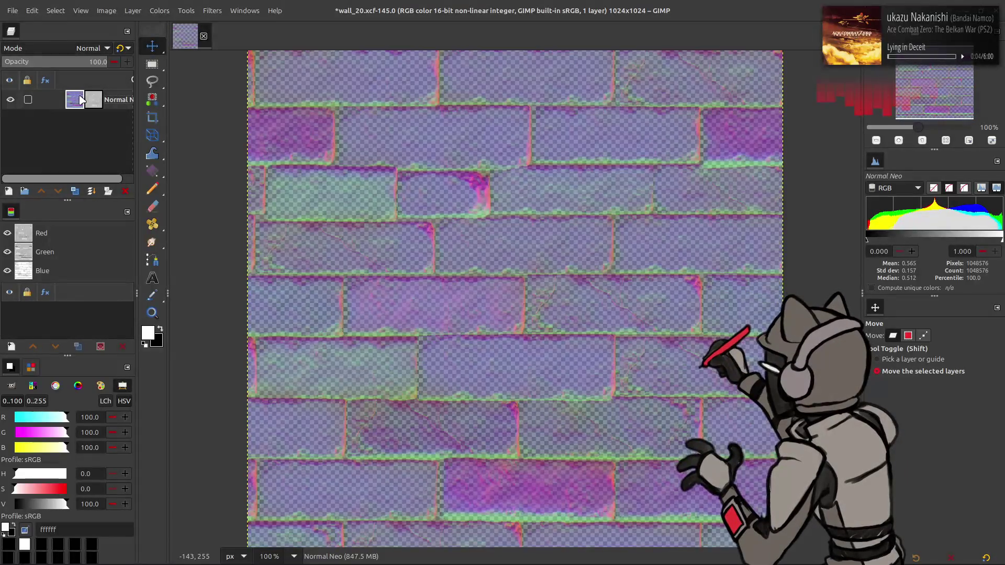
Step: Raise the red channel's output low level in Levels so the layer turns pink
{"action": "left_click", "coordinate": [159, 10]}
{"action": "left_click", "coordinate": [180, 129]}
{"action": "scroll", "coordinate": [78, 134], "scroll_direction": "down", "scroll_amount": 1}
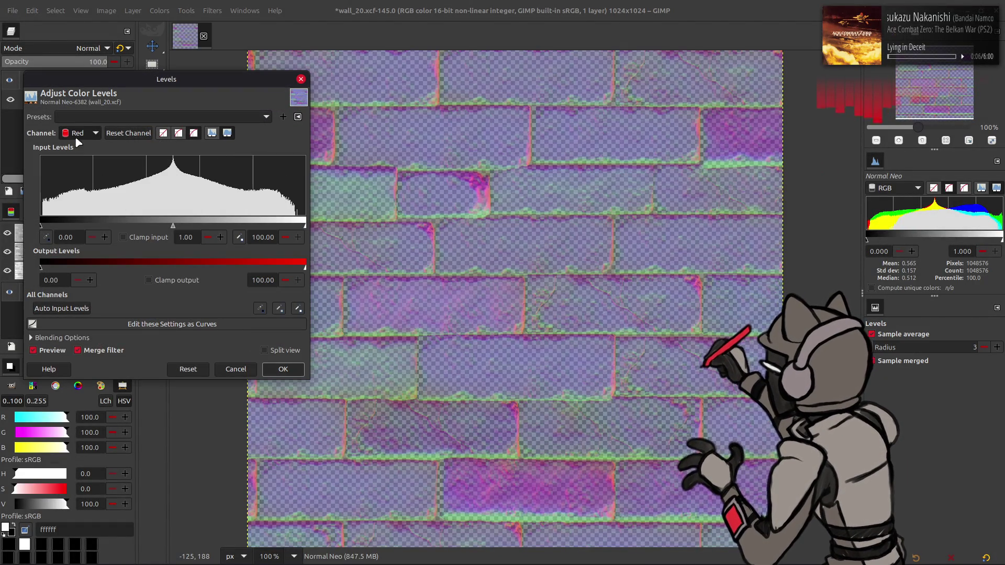
{"action": "left_click_drag", "start_coordinate": [52, 270], "coordinate": [131, 271]}
{"action": "left_click", "coordinate": [283, 369]}
Step: Add an alpha channel to the Normal Neo layer
{"action": "right_click", "coordinate": [94, 103]}
{"action": "left_click", "coordinate": [137, 378]}
{"action": "left_click", "coordinate": [13, 11]}
Step: Export over wall_20_n.dds in map/t10_29_00_00-tpfbhd/m10_29_00_00/wall_20_n-tpf-dcx, replacing it
{"action": "left_click", "coordinate": [42, 193]}
{"action": "left_click", "coordinate": [542, 124]}
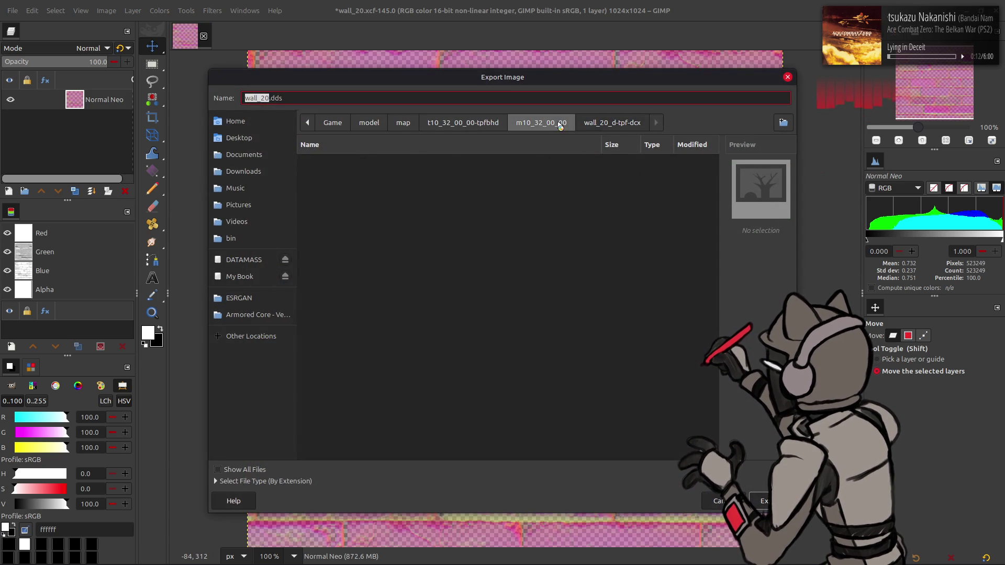
{"action": "left_click", "coordinate": [403, 122]}
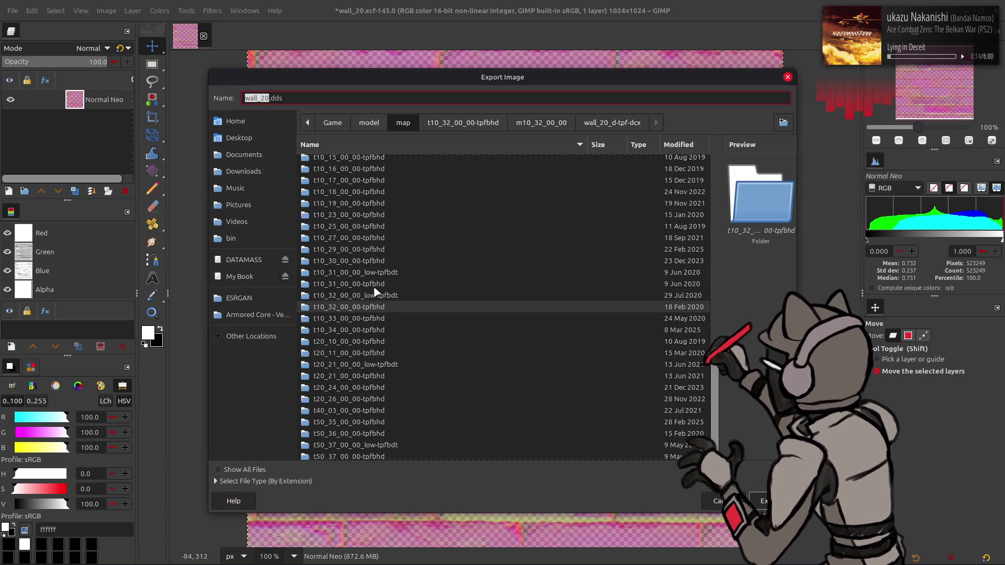
{"action": "double_click", "coordinate": [357, 250]}
{"action": "double_click", "coordinate": [359, 168]}
{"action": "scroll", "coordinate": [381, 263], "scroll_direction": "down", "scroll_amount": 5}
{"action": "scroll", "coordinate": [381, 264], "scroll_direction": "down", "scroll_amount": 5}
{"action": "double_click", "coordinate": [354, 420]}
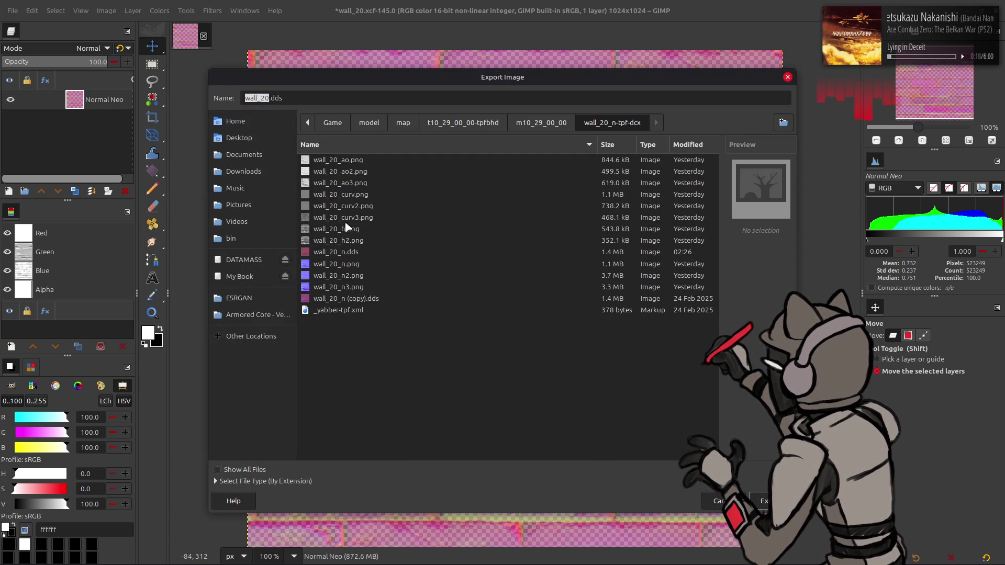
{"action": "left_click", "coordinate": [354, 253]}
{"action": "key", "text": "Return"}
{"action": "left_click", "coordinate": [557, 344]}
Step: Choose BC3 / DXT5 compression and export the DDS
{"action": "left_click", "coordinate": [507, 136]}
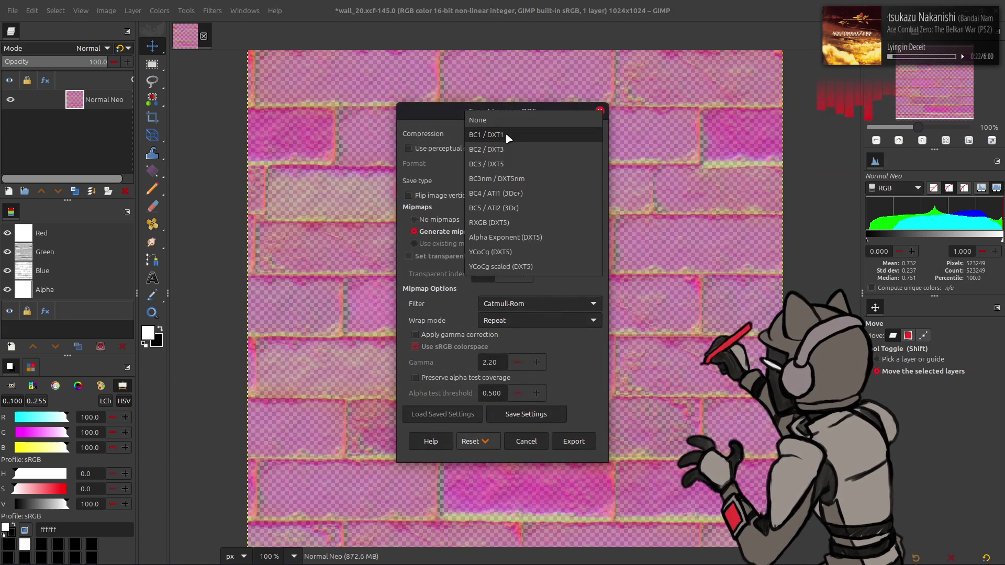
{"action": "left_click", "coordinate": [507, 164]}
{"action": "scroll", "coordinate": [523, 303], "scroll_direction": "up", "scroll_amount": 1}
{"action": "left_click", "coordinate": [574, 441]}
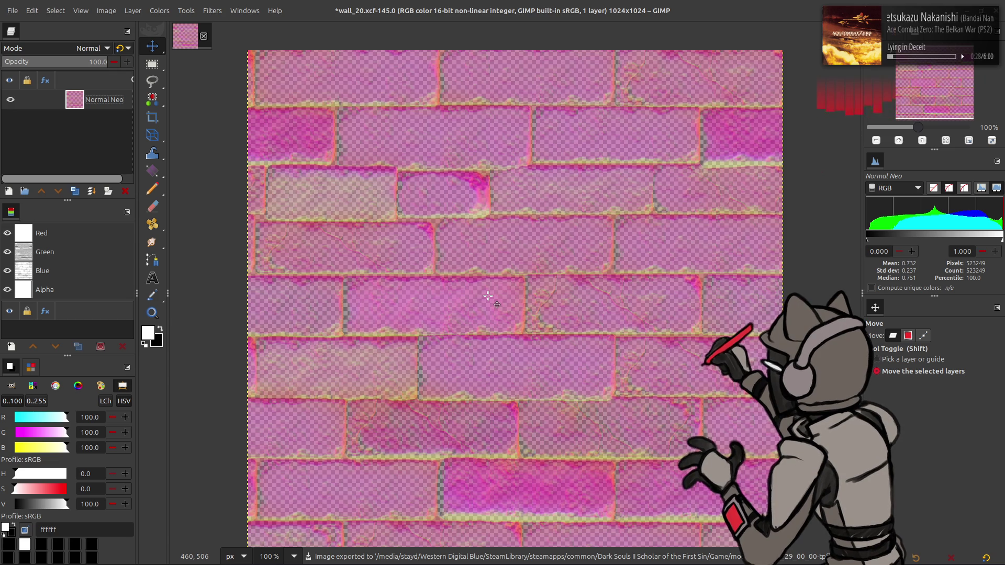
{"action": "key", "text": "alt+Tab"}
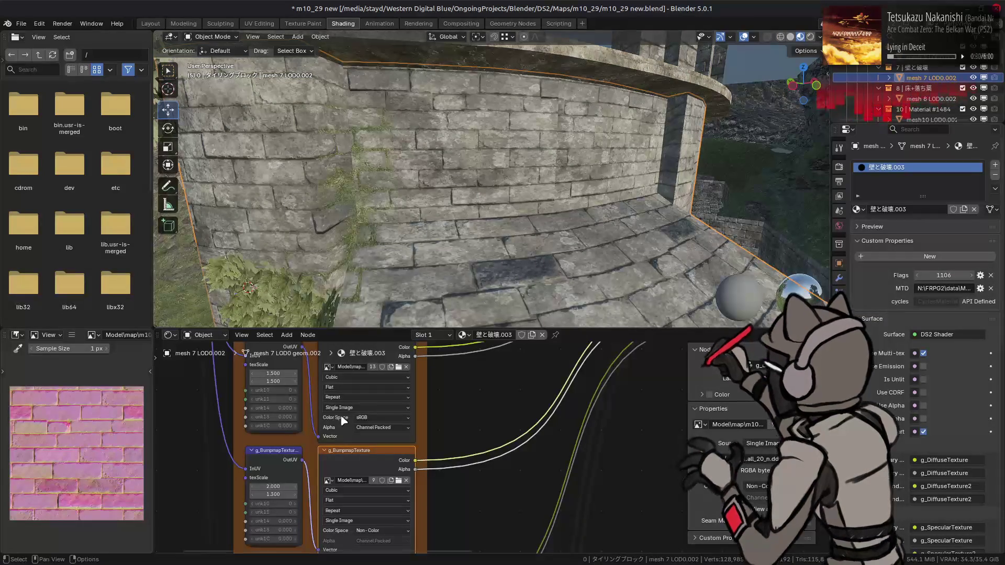
Step: Check the textured walls, save the m10_29 scene from Layout, and return to GIMP
{"action": "mouse_move", "coordinate": [424, 159]}
{"action": "middle_mouse_down"}
{"action": "mouse_move", "coordinate": [440, 162]}
{"action": "mouse_move", "coordinate": [419, 158]}
{"action": "middle_mouse_up"}
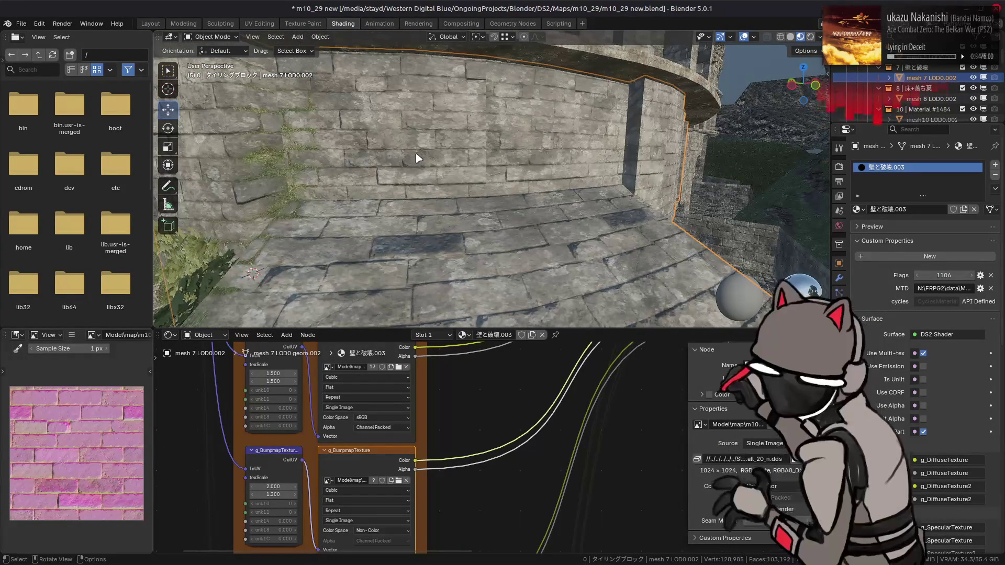
{"action": "left_click", "coordinate": [151, 24]}
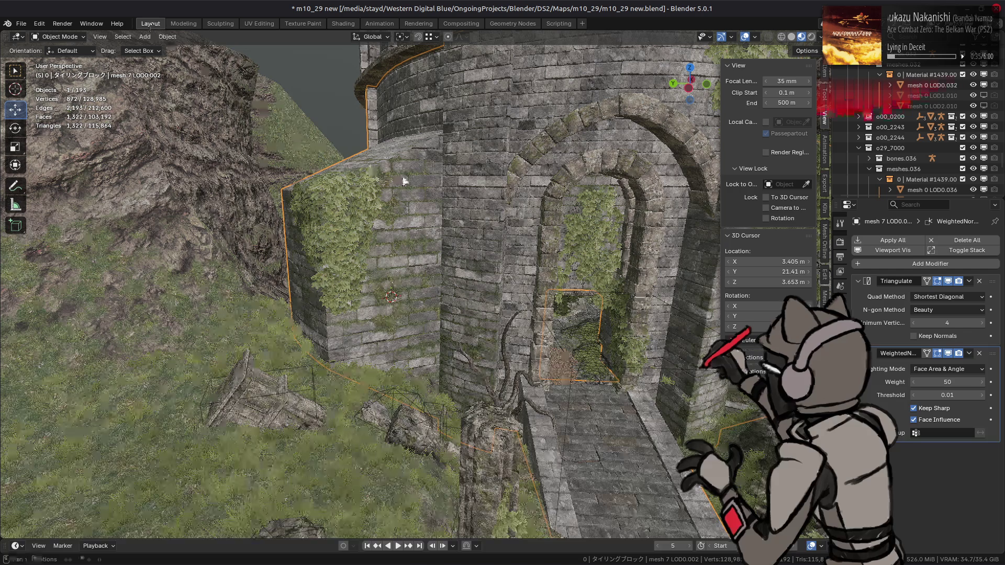
{"action": "key", "text": "ctrl+s"}
{"action": "key", "text": "alt+Tab"}
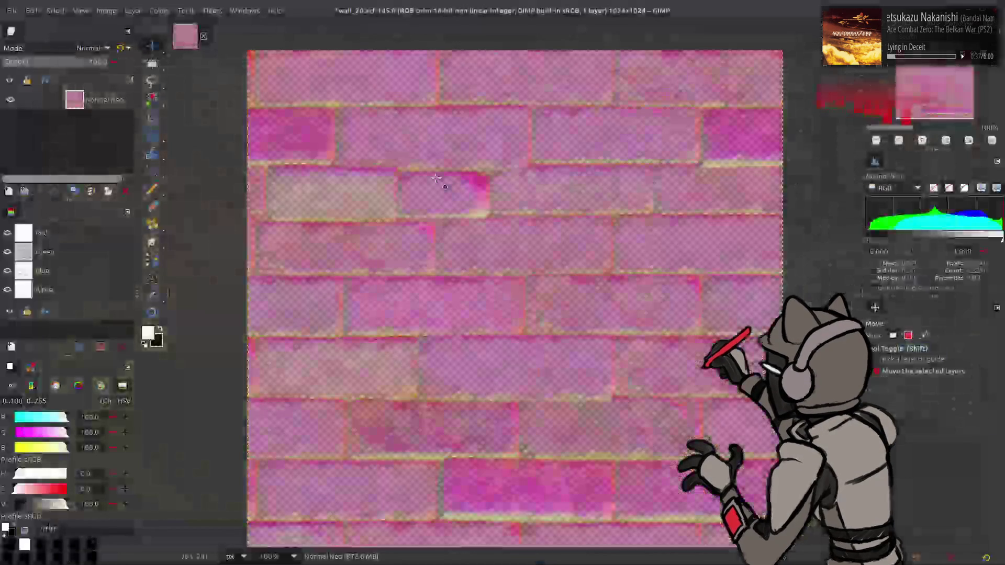
Step: Close the wall_20 image without saving and return to m10_29_00_00 in the file manager
{"action": "left_click", "coordinate": [204, 36]}
{"action": "left_click", "coordinate": [646, 342]}
{"action": "key", "text": "alt+Tab"}
{"action": "key", "text": "alt+Tab"}
{"action": "key", "text": "alt+Tab"}
{"action": "key", "text": "alt+shift+Tab"}
{"action": "key", "text": "alt+shift+Tab"}
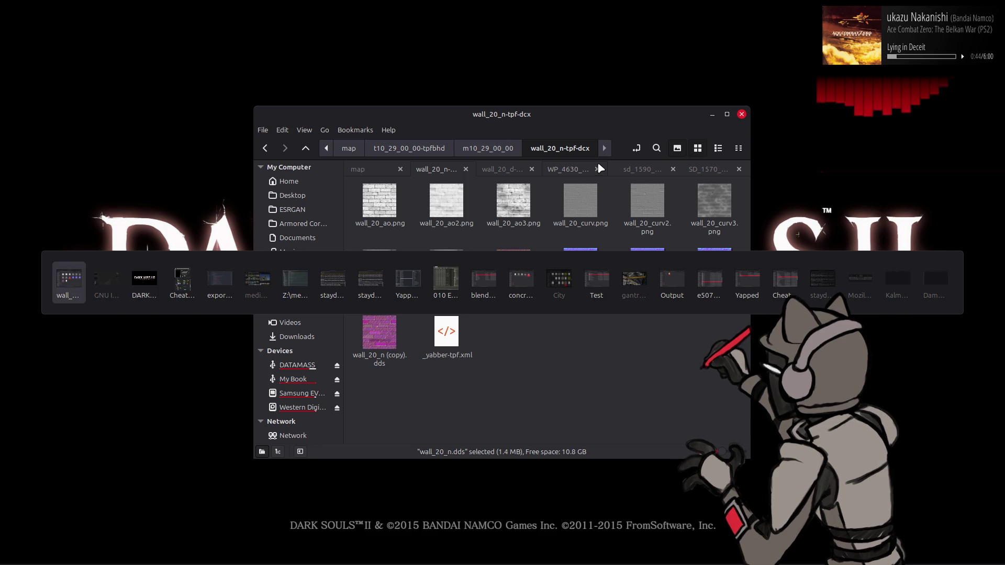
{"action": "key", "text": "alt+Left"}
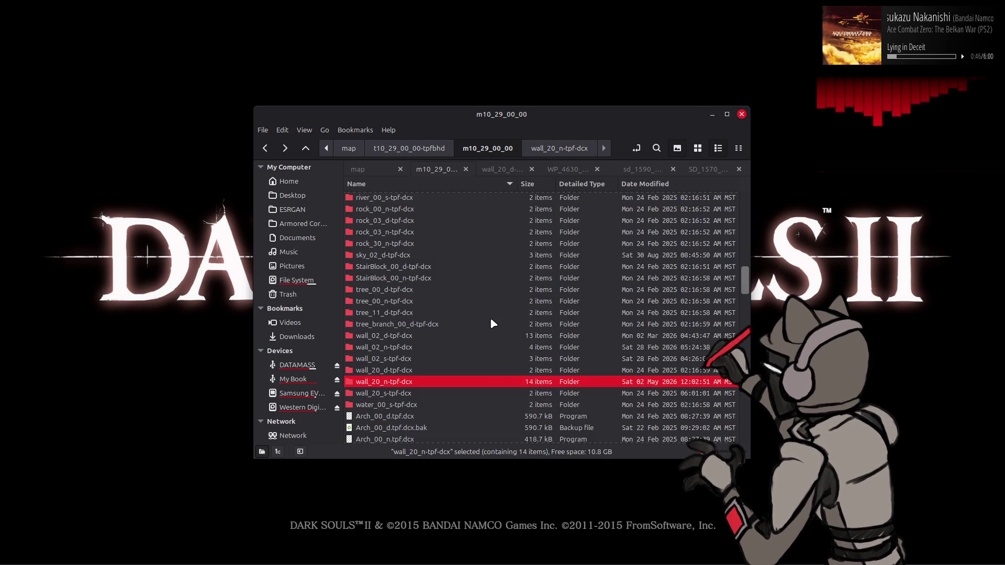
{"action": "key", "text": "alt+Right"}
{"action": "key", "text": "alt+Left"}
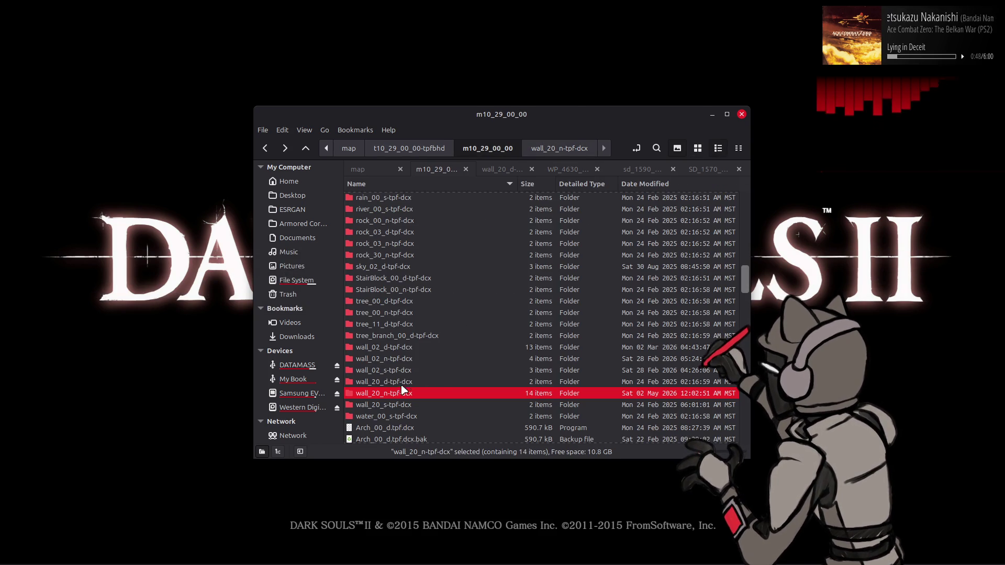
Step: Repack the wall_20_n-tpf-dcx folder with Yabber
{"action": "right_click", "coordinate": [399, 394]}
{"action": "mouse_move", "coordinate": [556, 159]}
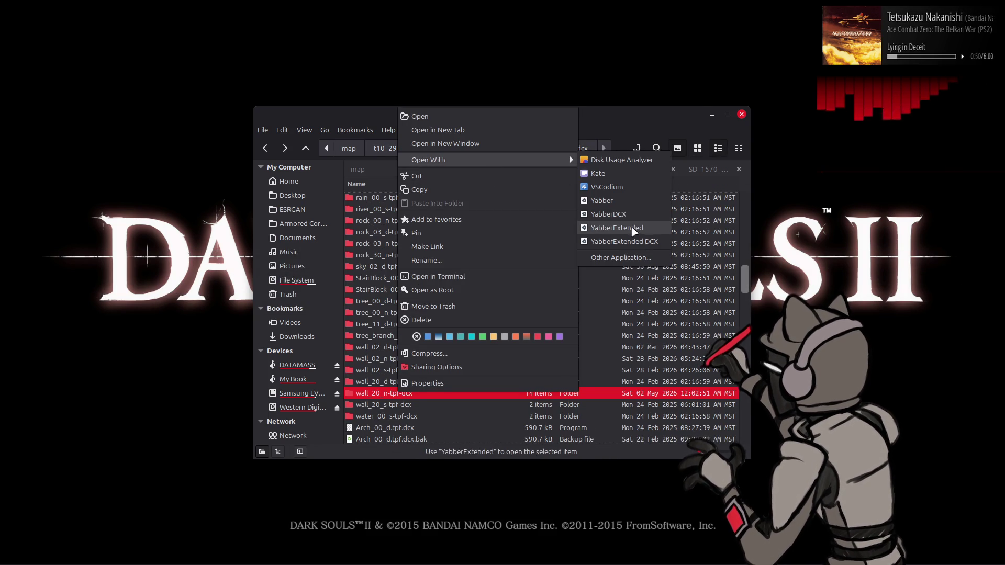
{"action": "left_click", "coordinate": [602, 201]}
{"action": "right_click", "coordinate": [417, 200]}
Step: Repack the t10_29_00_00-tpfbhd folder with Yabber and bring up the Dark Souls II title screen
{"action": "key", "text": "Escape"}
{"action": "key", "text": "alt+Up"}
{"action": "right_click", "coordinate": [419, 313]}
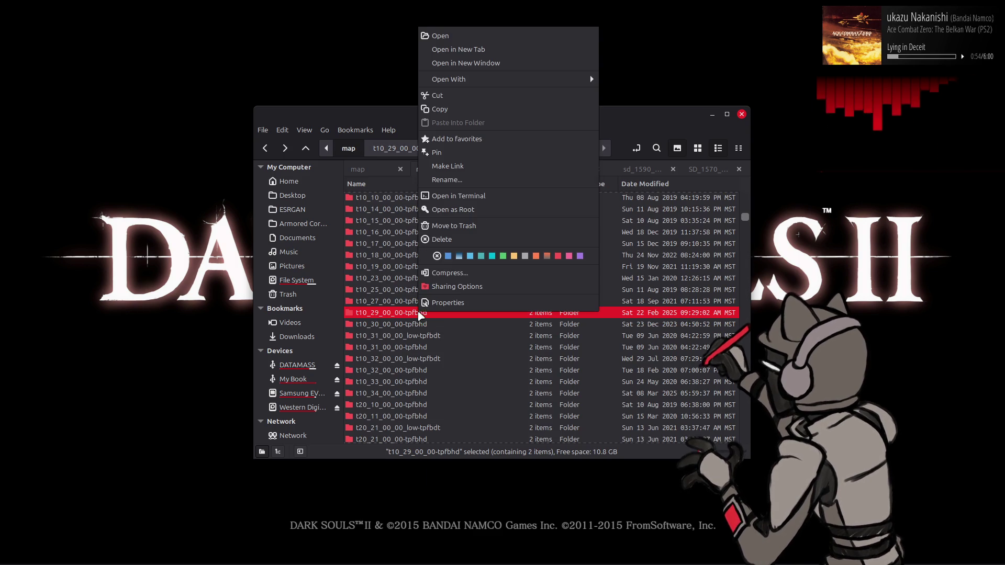
{"action": "mouse_move", "coordinate": [514, 79]}
{"action": "left_click", "coordinate": [631, 124]}
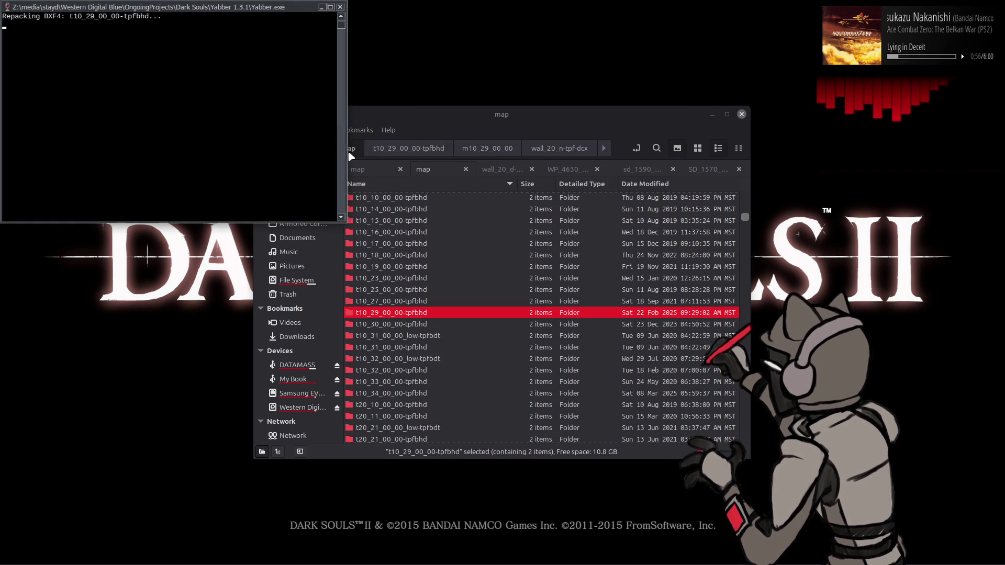
{"action": "left_click", "coordinate": [592, 58]}
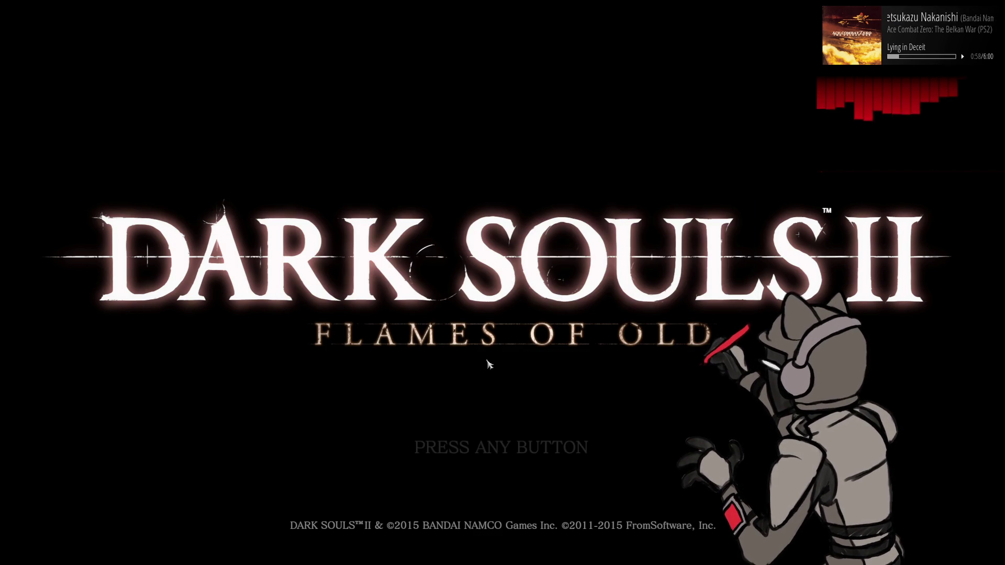
Step: Start Dark Souls II in offline mode, choose Continue, and load the saved character
{"action": "left_click", "coordinate": [517, 346]}
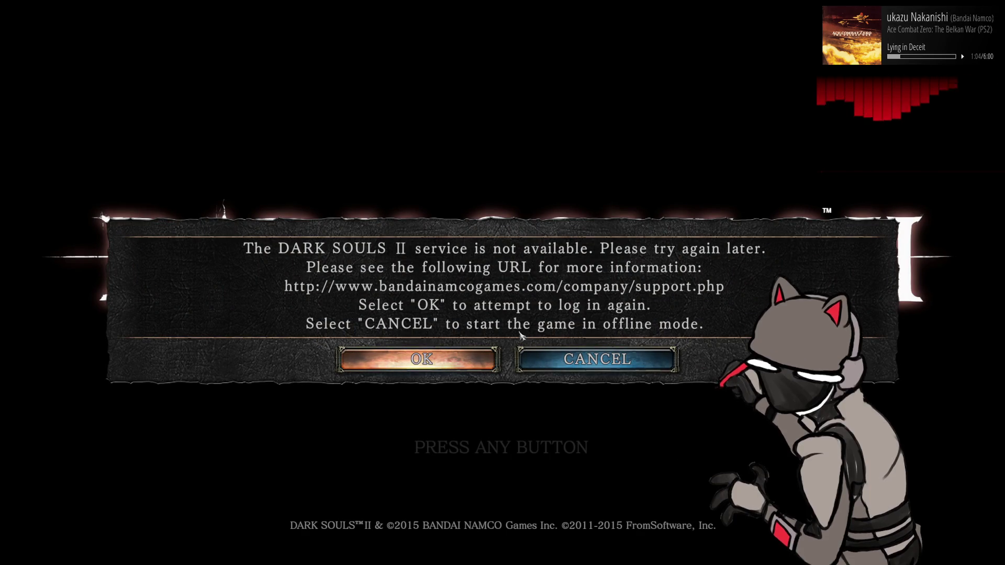
{"action": "left_click", "coordinate": [576, 361]}
{"action": "left_click", "coordinate": [537, 370]}
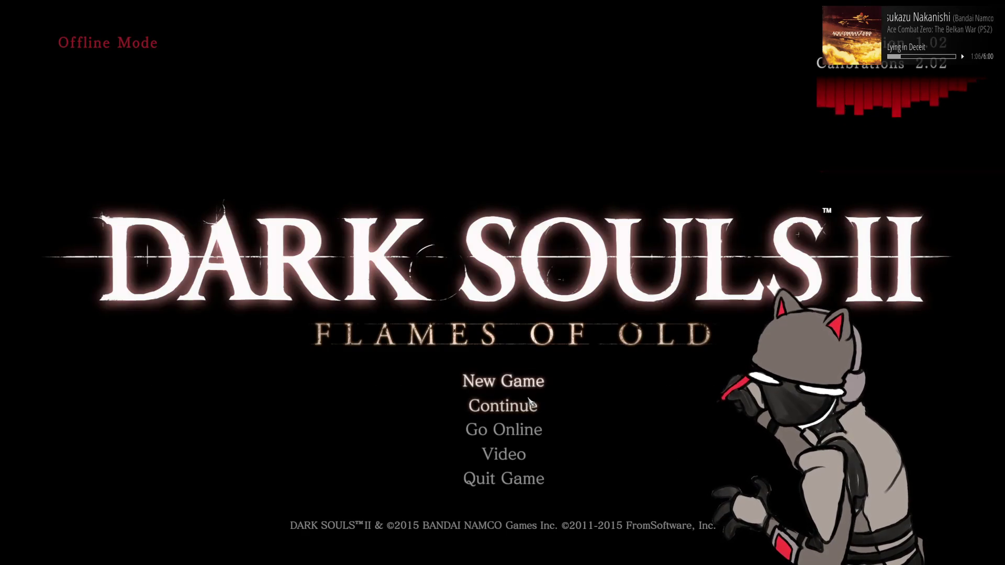
{"action": "left_click", "coordinate": [538, 404]}
{"action": "left_click", "coordinate": [607, 187]}
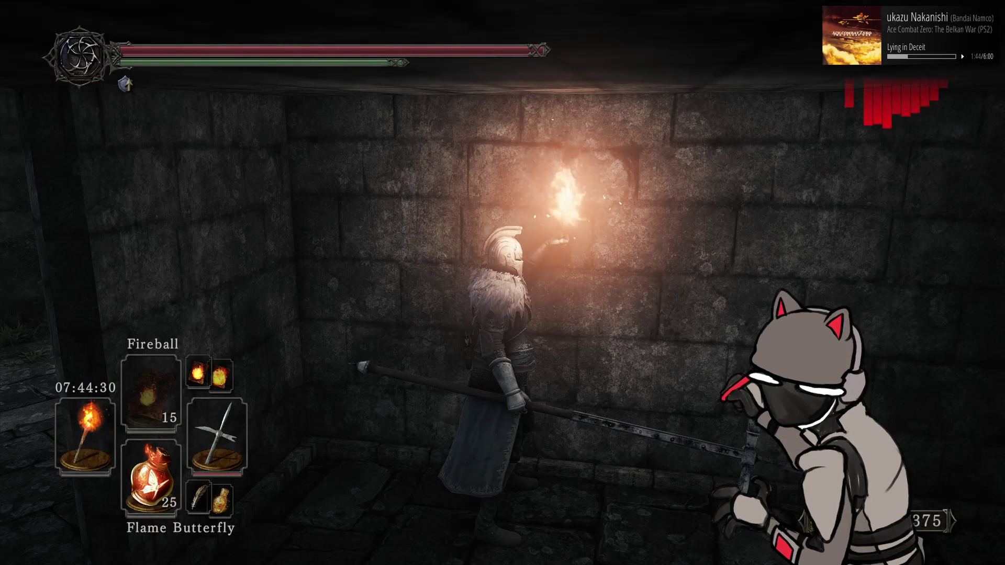
{"action": "key", "text": "alt+Tab"}
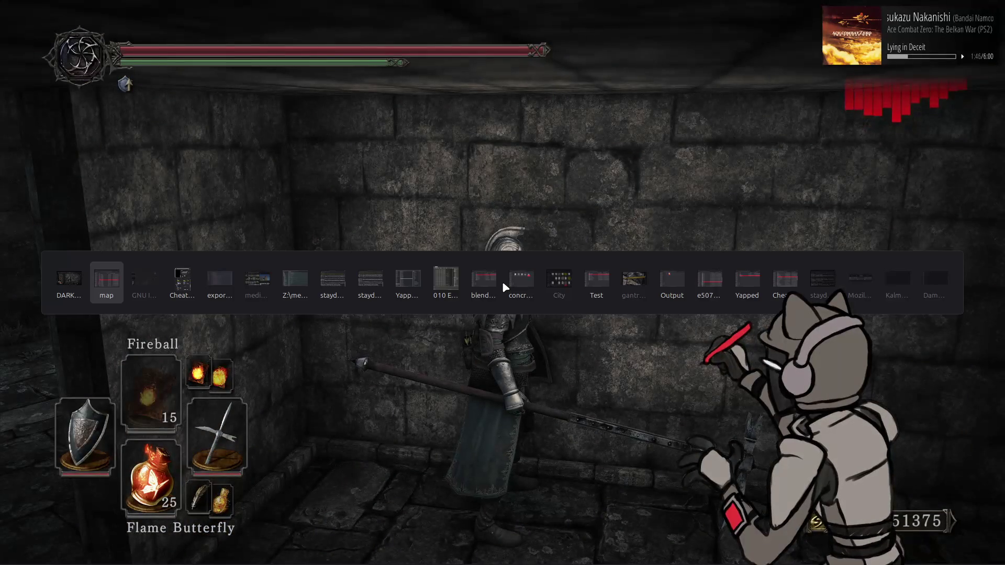
{"action": "key", "text": "alt+Tab"}
{"action": "key", "text": "alt+Tab"}
{"action": "scroll", "coordinate": [132, 364], "scroll_direction": "up", "scroll_amount": 10}
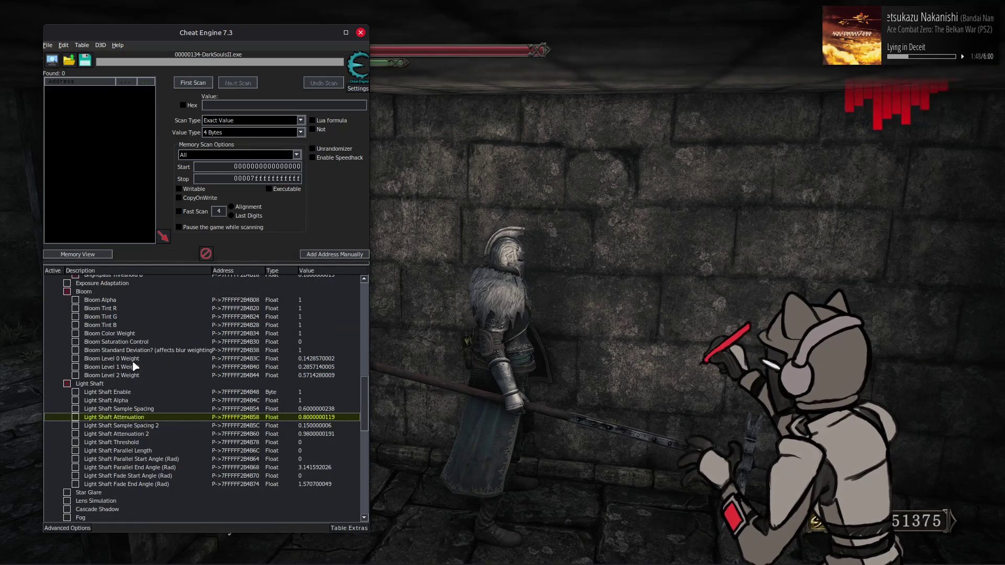
{"action": "scroll", "coordinate": [131, 360], "scroll_direction": "up", "scroll_amount": 7}
{"action": "left_click", "coordinate": [85, 335]}
{"action": "left_click_drag", "start_coordinate": [87, 343], "coordinate": [87, 417]}
{"action": "key", "text": "alt+Tab"}
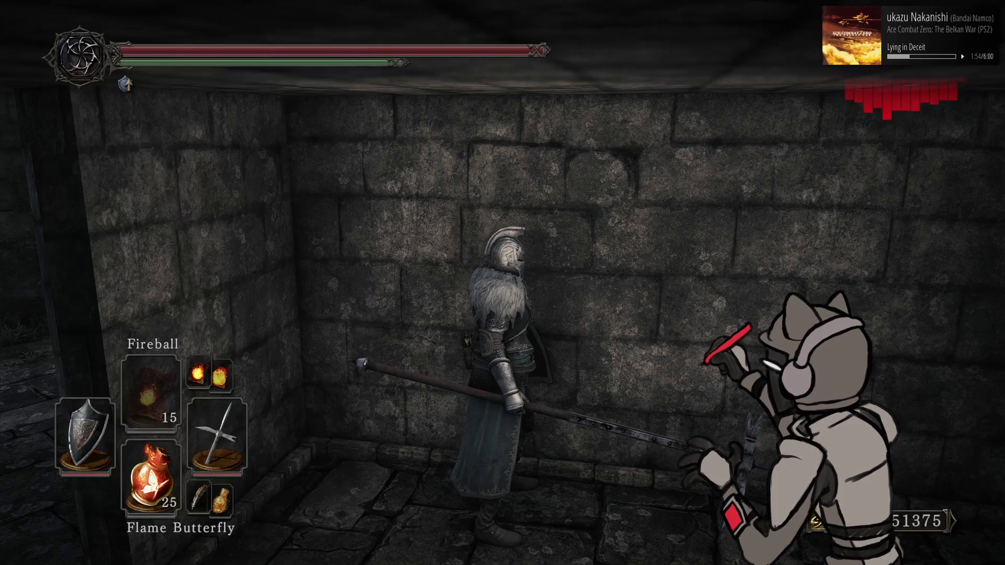
{"action": "key", "text": "Left"}
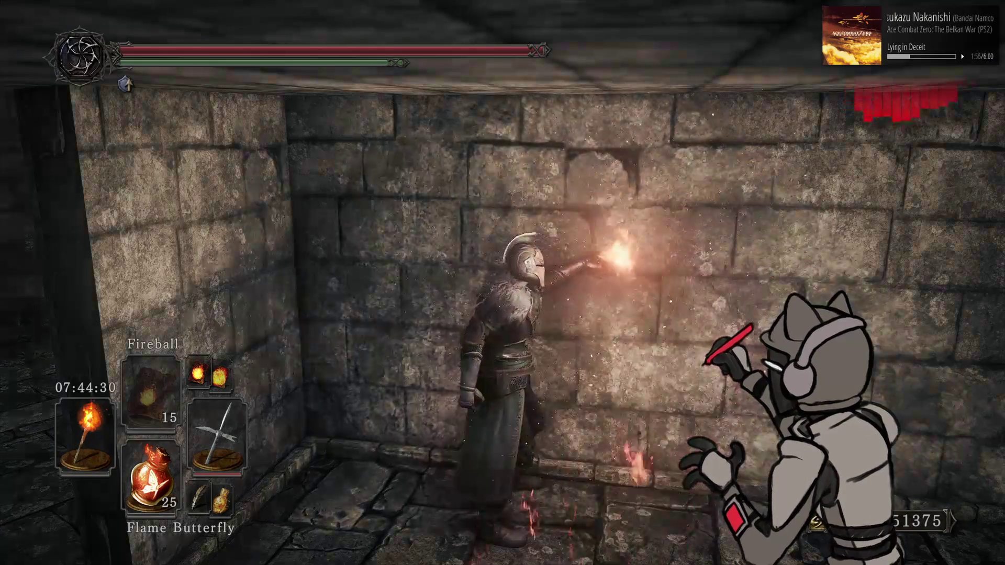
Step: Walk along the back brick wall into the corner with the torch raised to show its lighting
{"action": "key", "text": "w"}
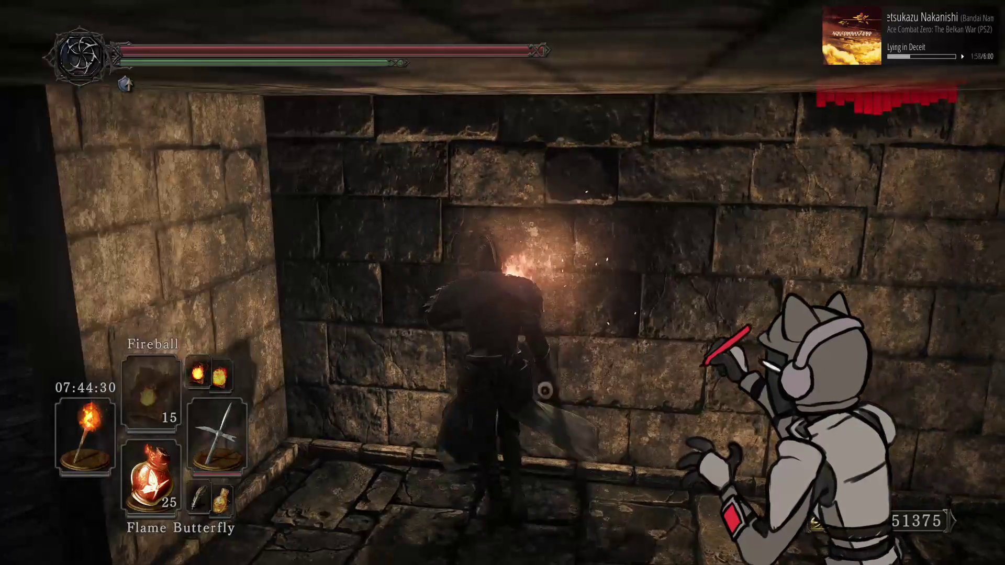
{"action": "key", "text": "a"}
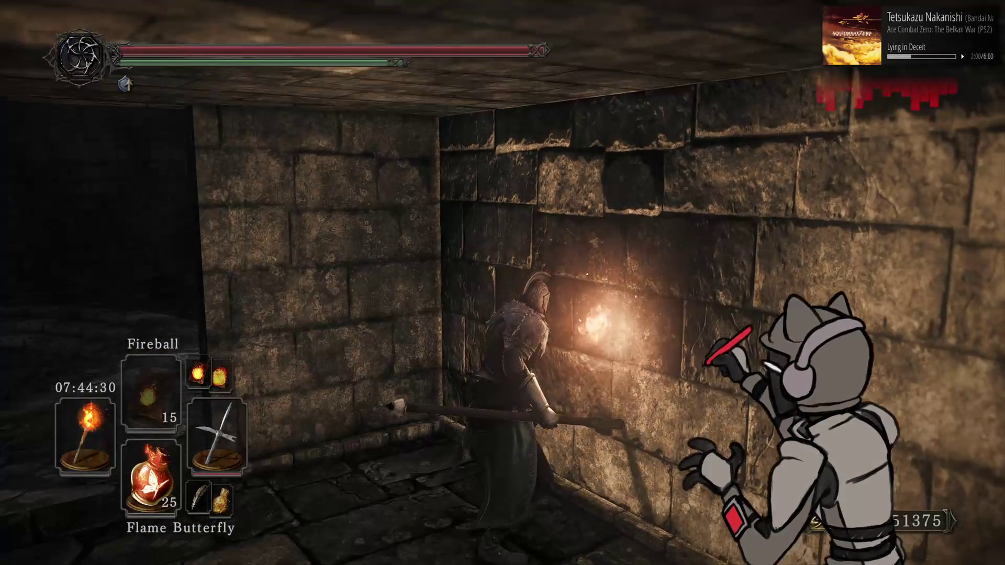
{"action": "key", "text": "w"}
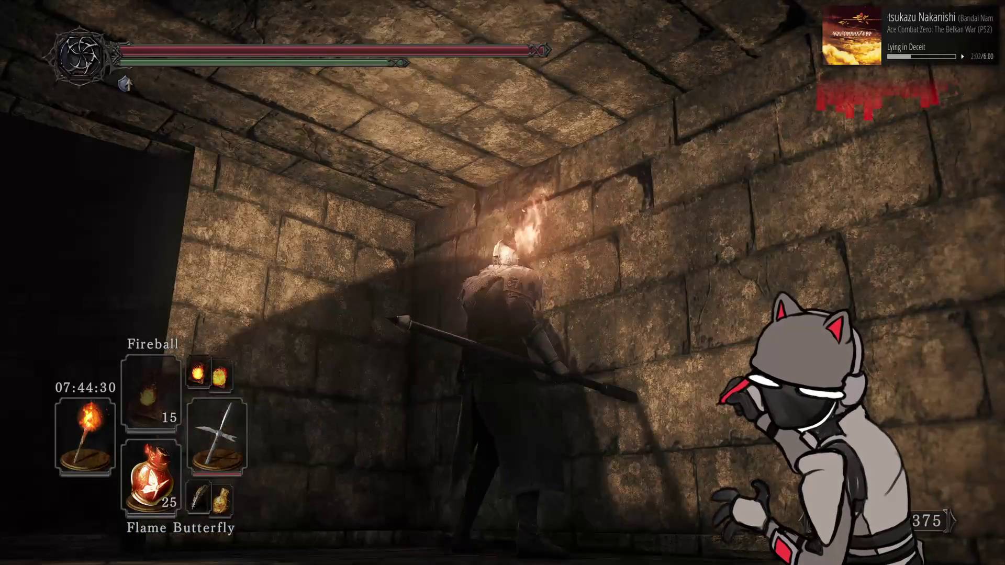
{"action": "key", "text": "w"}
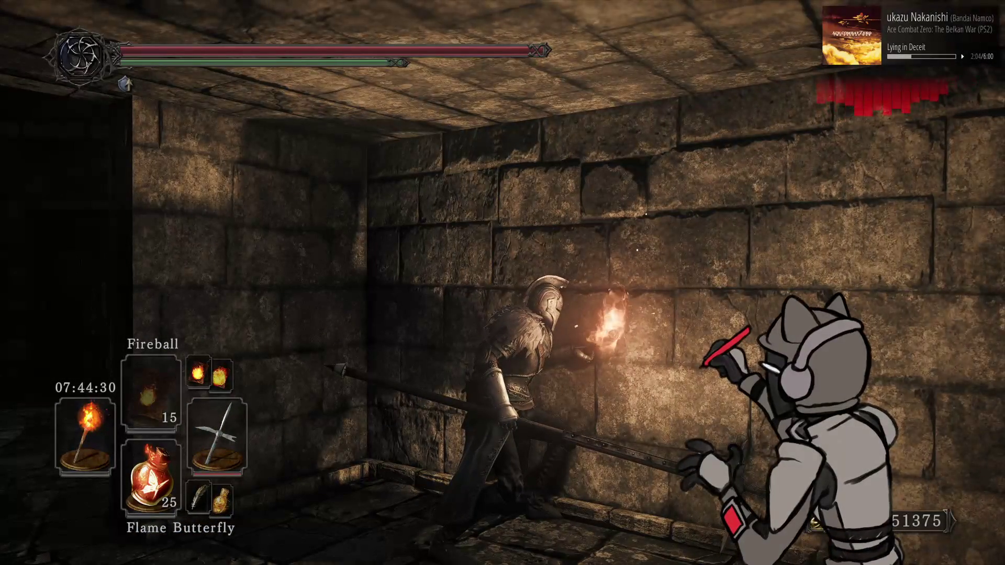
{"action": "key", "text": "a"}
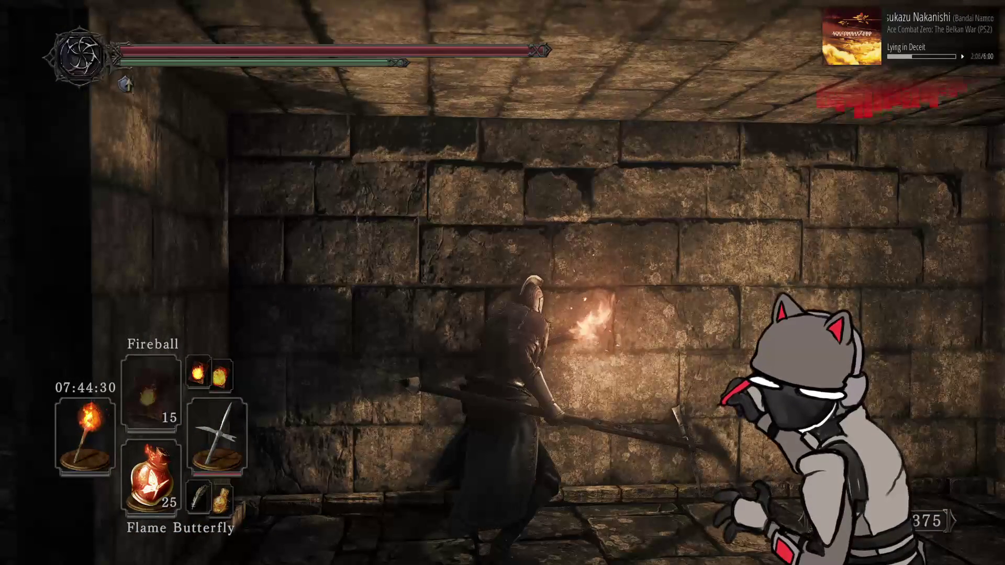
{"action": "key", "text": "a"}
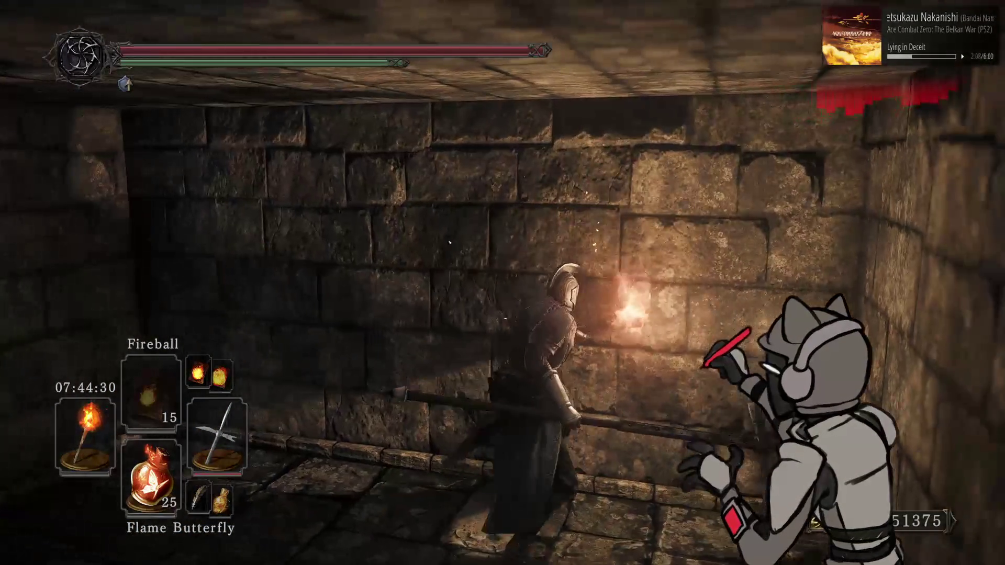
{"action": "key", "text": "a"}
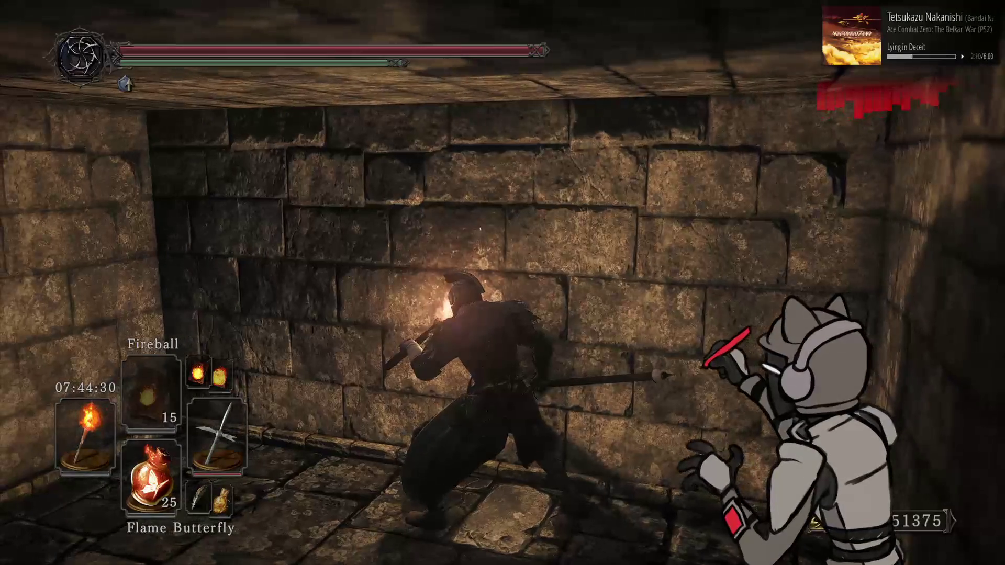
{"action": "key", "text": "a"}
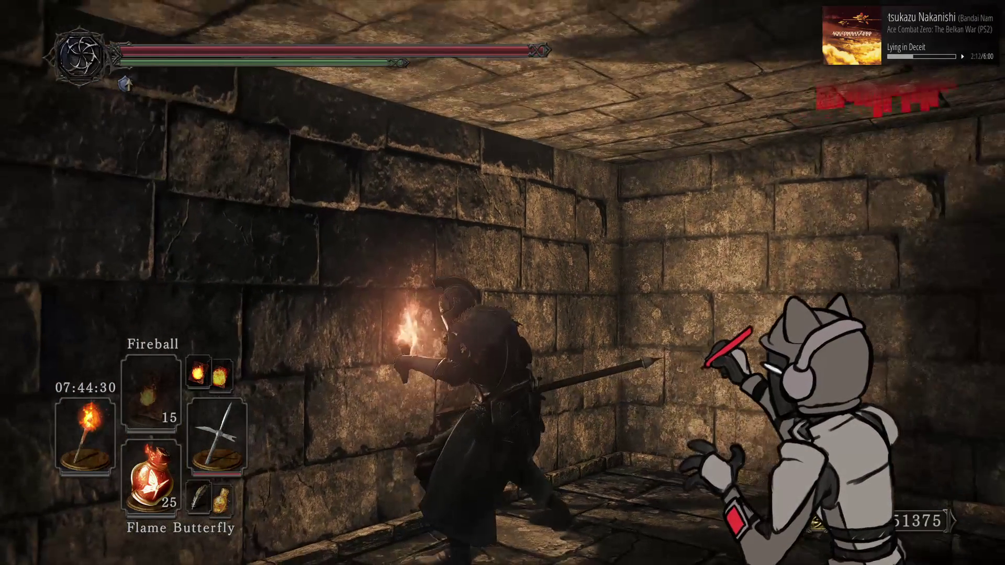
{"action": "key", "text": "w"}
{"action": "key", "text": "w"}
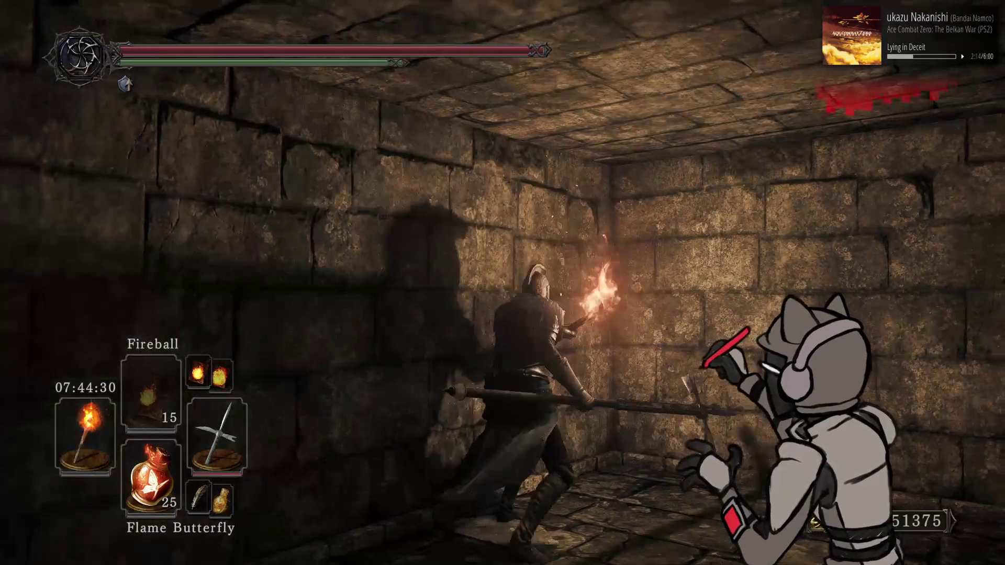
{"action": "key", "text": "a"}
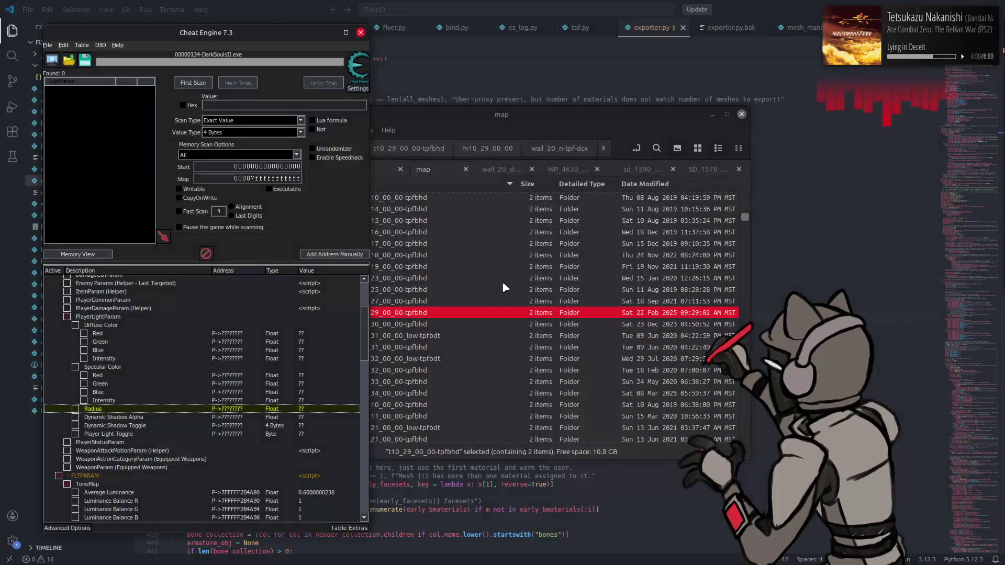
Step: Minimize Cheat Engine, open the Steam library from the tray, then close it
{"action": "left_click", "coordinate": [338, 558]}
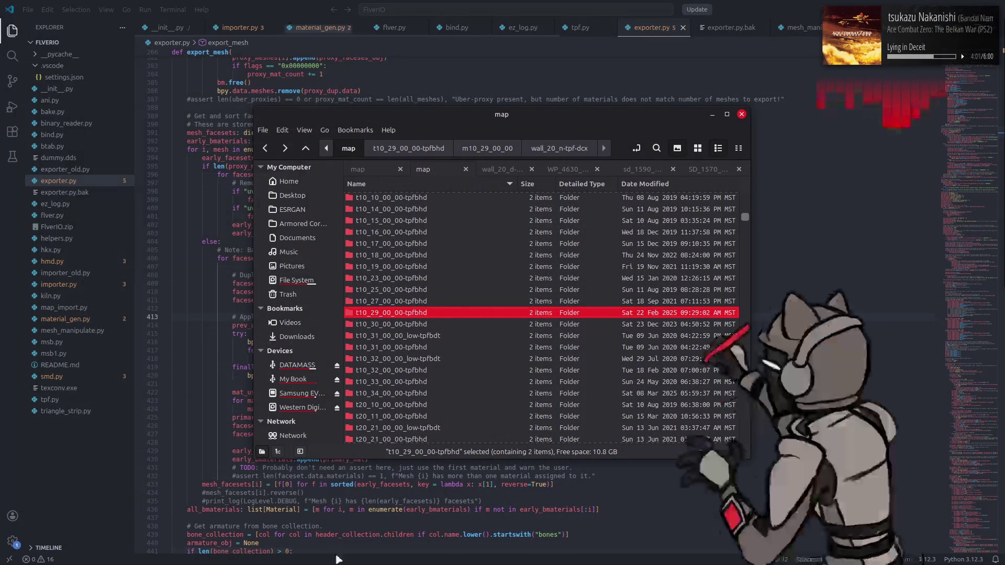
{"action": "mouse_move", "coordinate": [337, 559]}
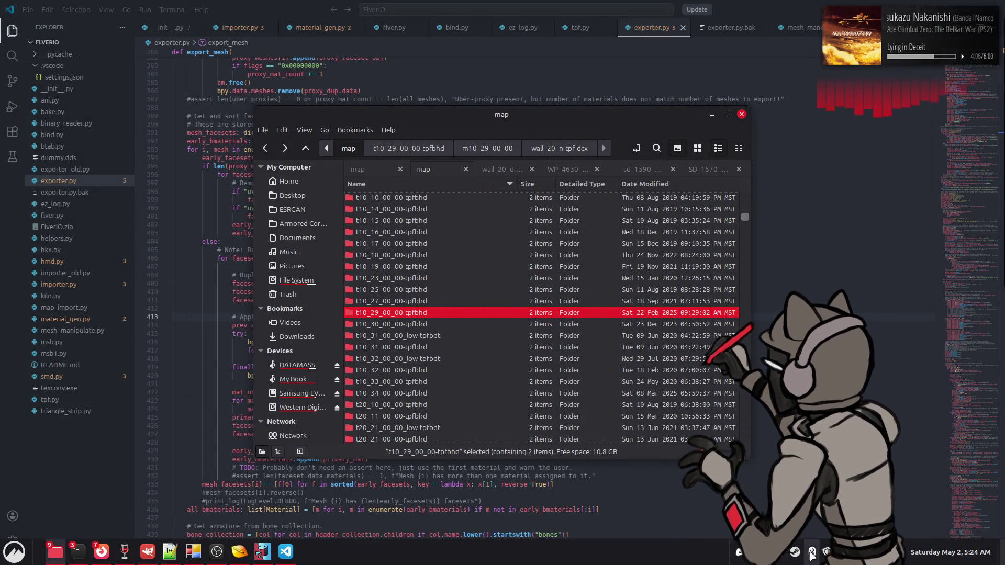
{"action": "left_click", "coordinate": [795, 552]}
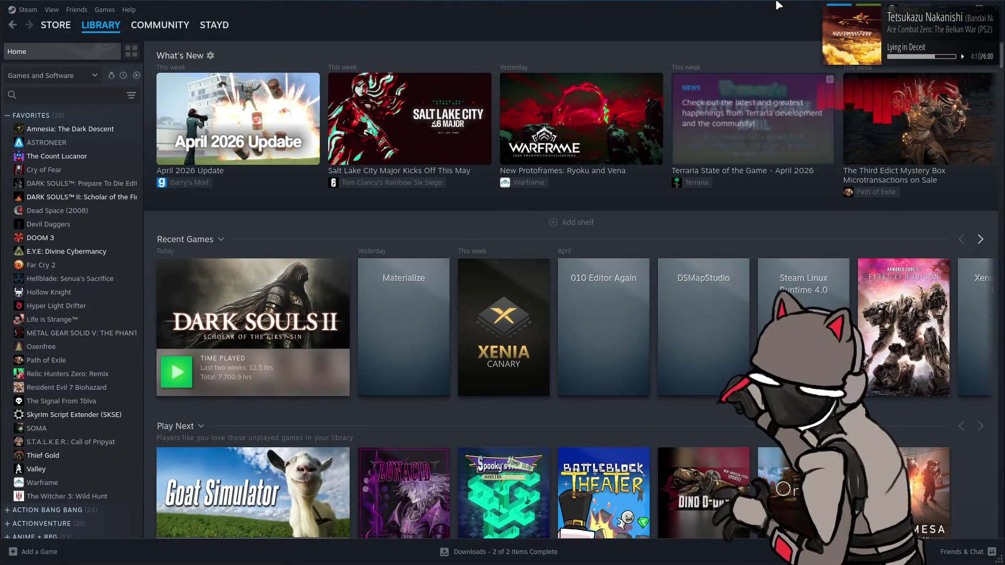
{"action": "key", "text": "alt+Tab"}
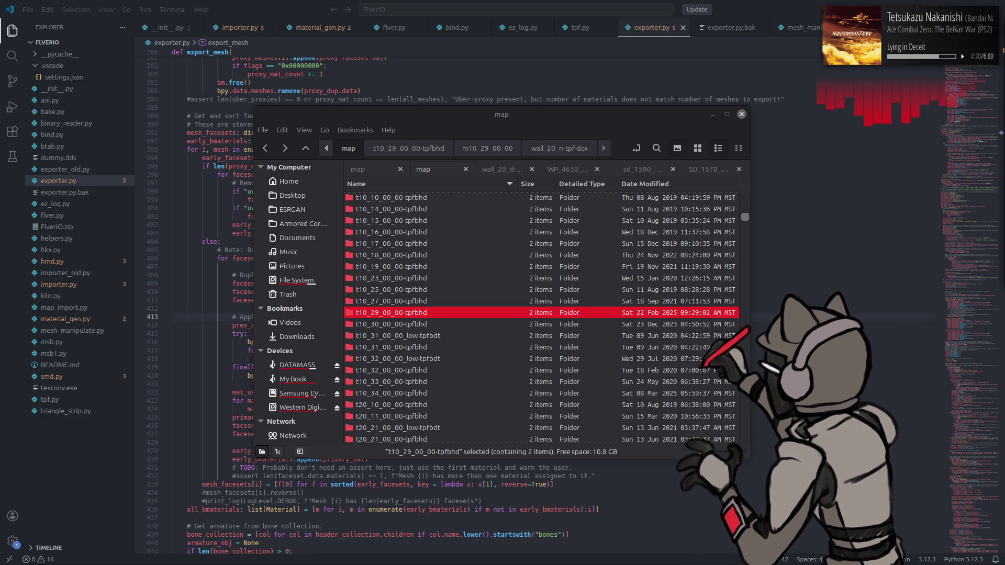
{"action": "mouse_move", "coordinate": [985, 564]}
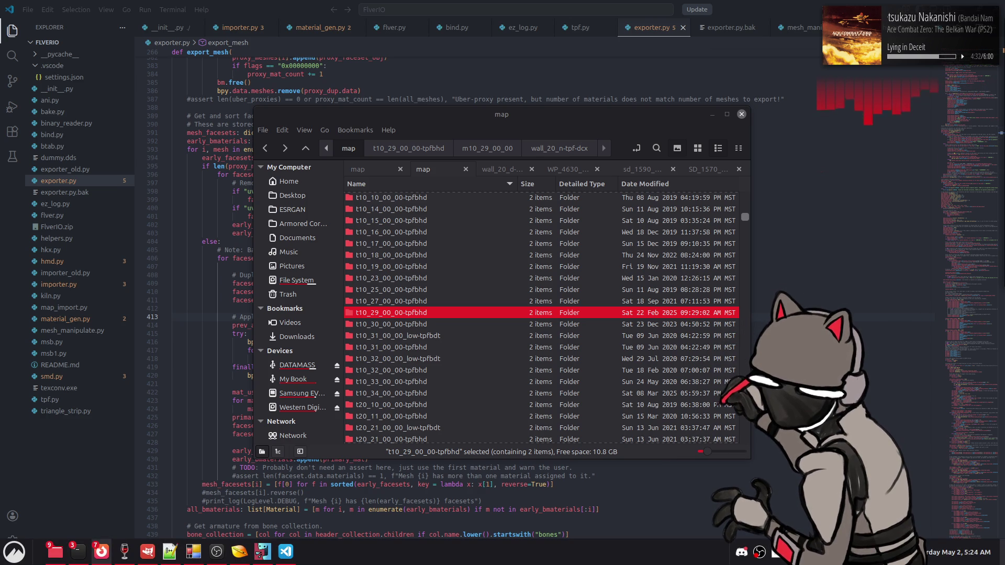